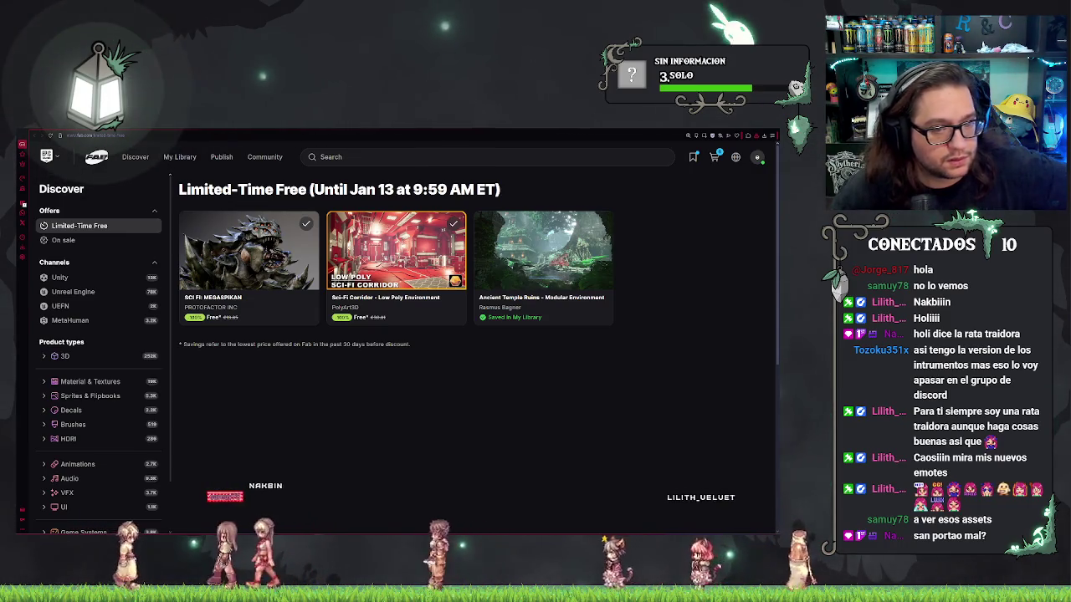
Browse the SCI FI: MEGASPIKAN creature gallery, then return to the free listing and open Sci-Fi Corridor
{"action": "left_click", "coordinate": [314, 268]}
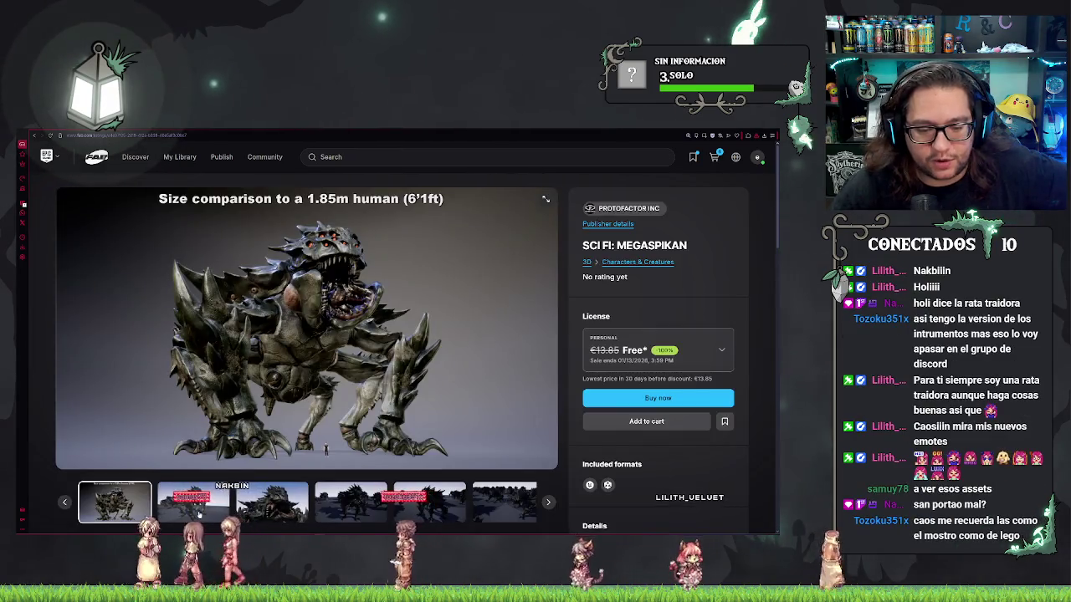
{"action": "left_click", "coordinate": [198, 515]}
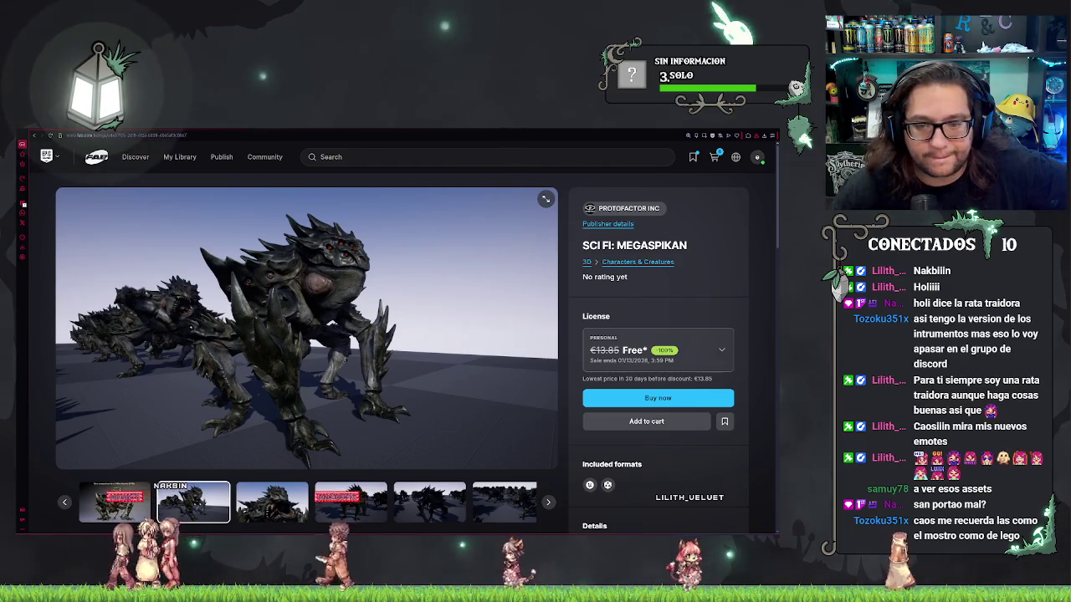
{"action": "left_click", "coordinate": [260, 512]}
{"action": "left_click", "coordinate": [352, 502]}
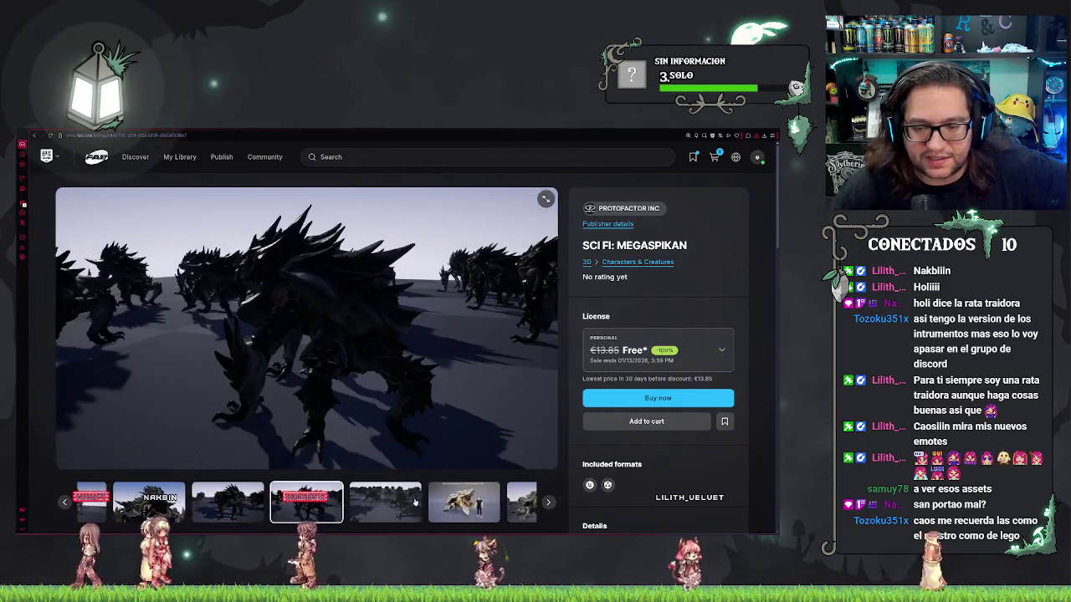
{"action": "left_click", "coordinate": [416, 504]}
{"action": "left_click", "coordinate": [384, 509]}
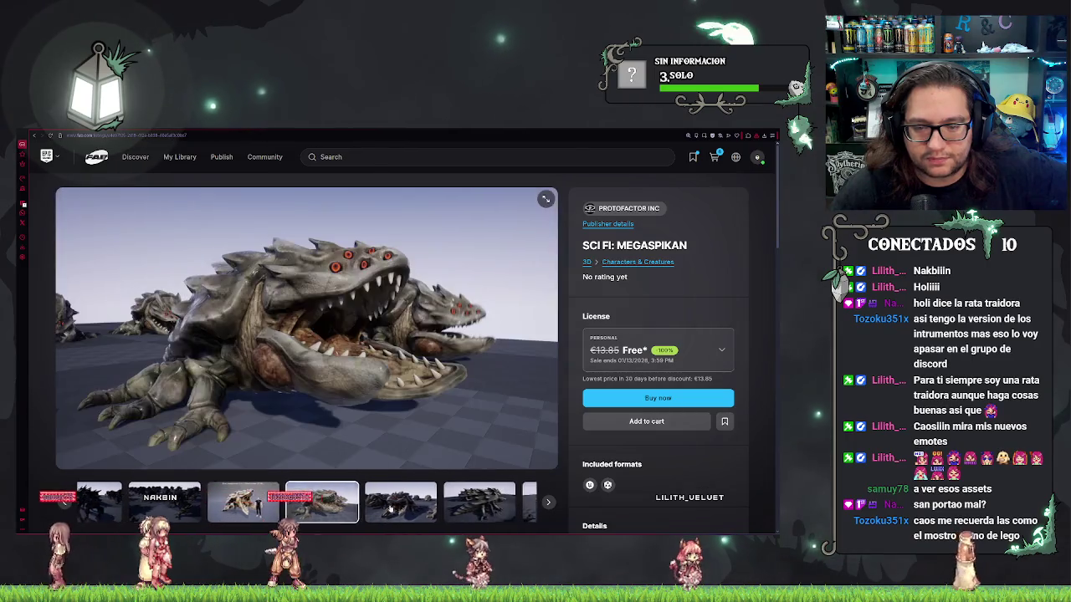
{"action": "left_click", "coordinate": [394, 508]}
{"action": "left_click", "coordinate": [405, 508]}
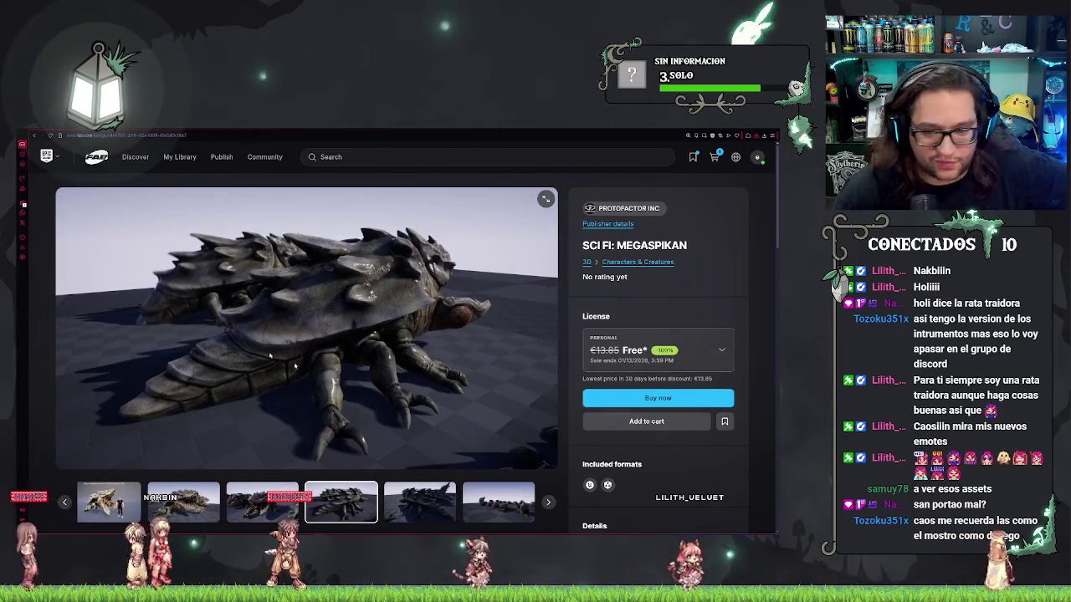
{"action": "left_click", "coordinate": [529, 518]}
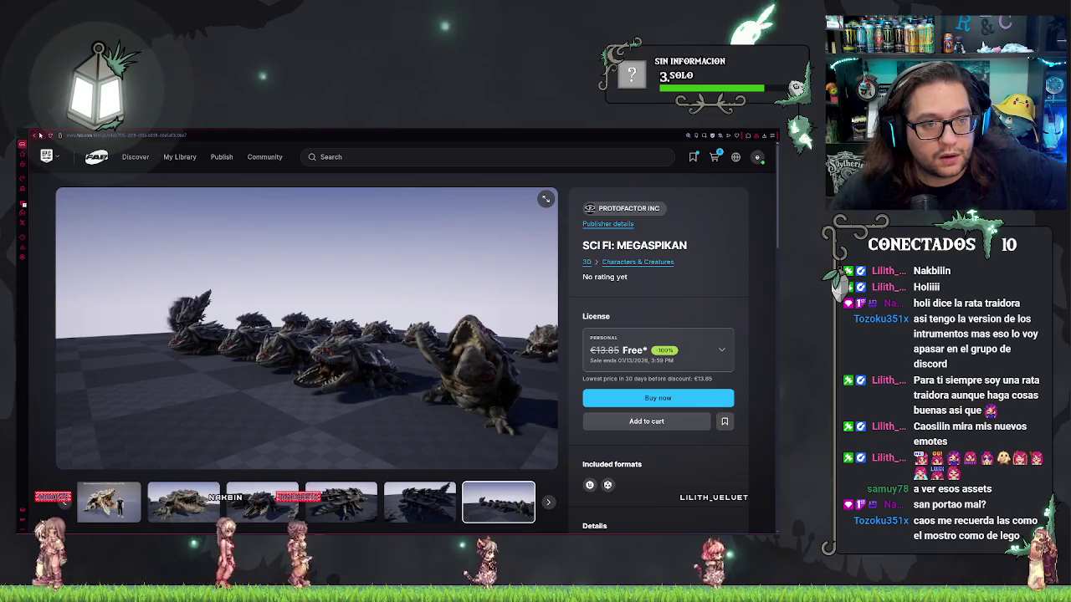
{"action": "left_click", "coordinate": [35, 136]}
{"action": "left_click", "coordinate": [362, 279]}
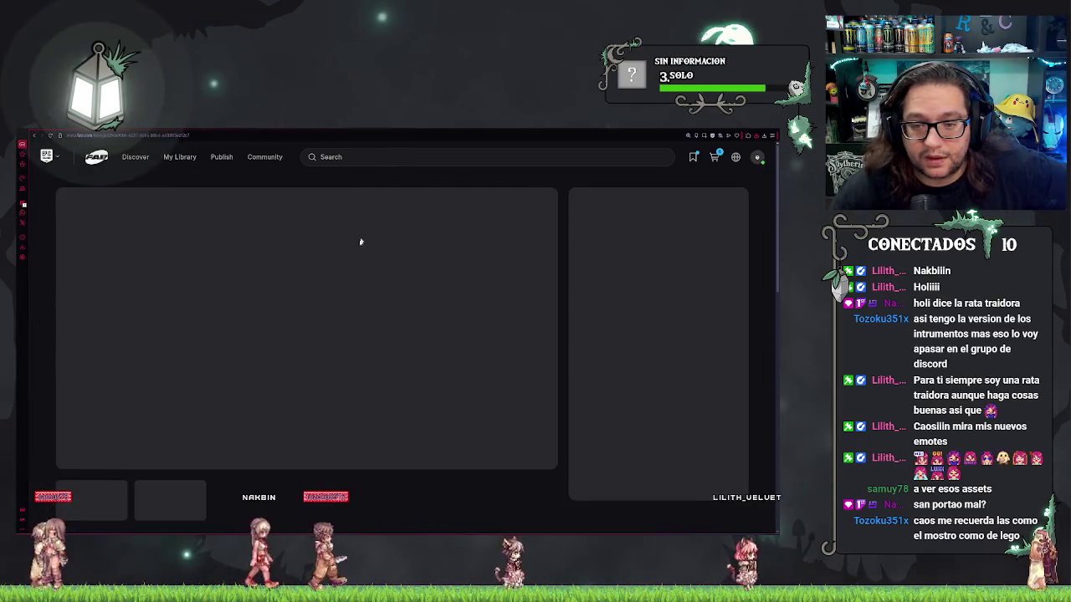
Step through the Sci-Fi Corridor gallery images, then go back to the Limited-Time Free listing
{"action": "left_click", "coordinate": [267, 505]}
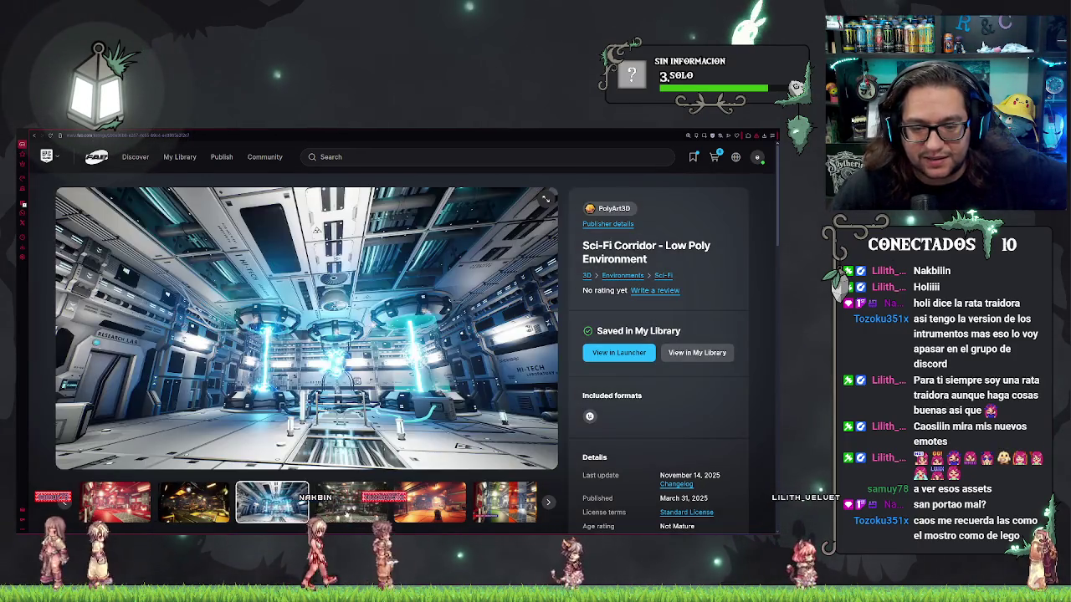
{"action": "left_click", "coordinate": [345, 513]}
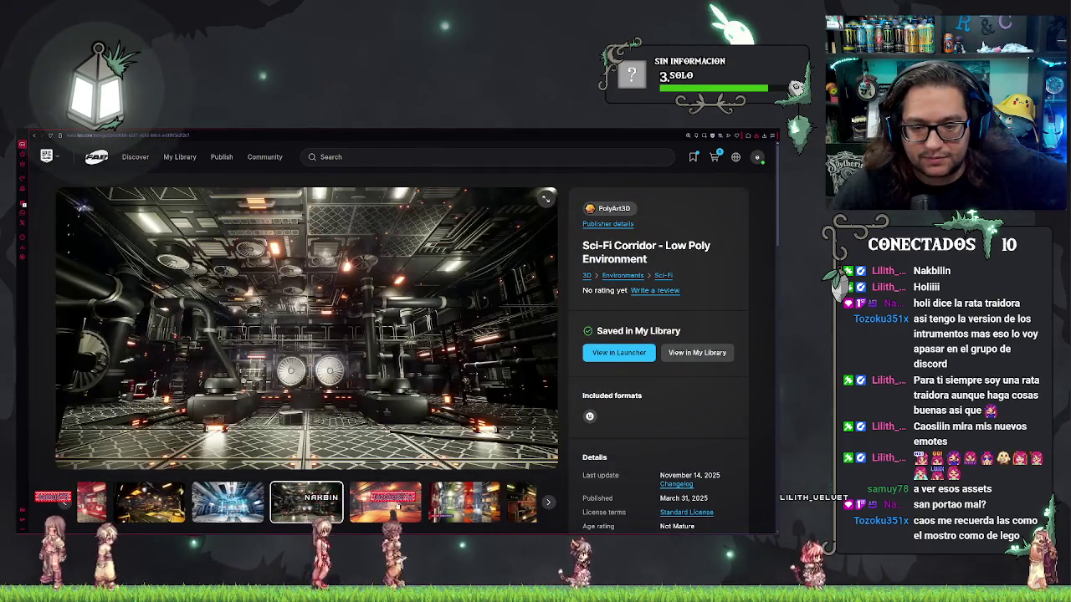
{"action": "left_click", "coordinate": [355, 510]}
{"action": "left_click", "coordinate": [369, 508]}
{"action": "left_click", "coordinate": [382, 506]}
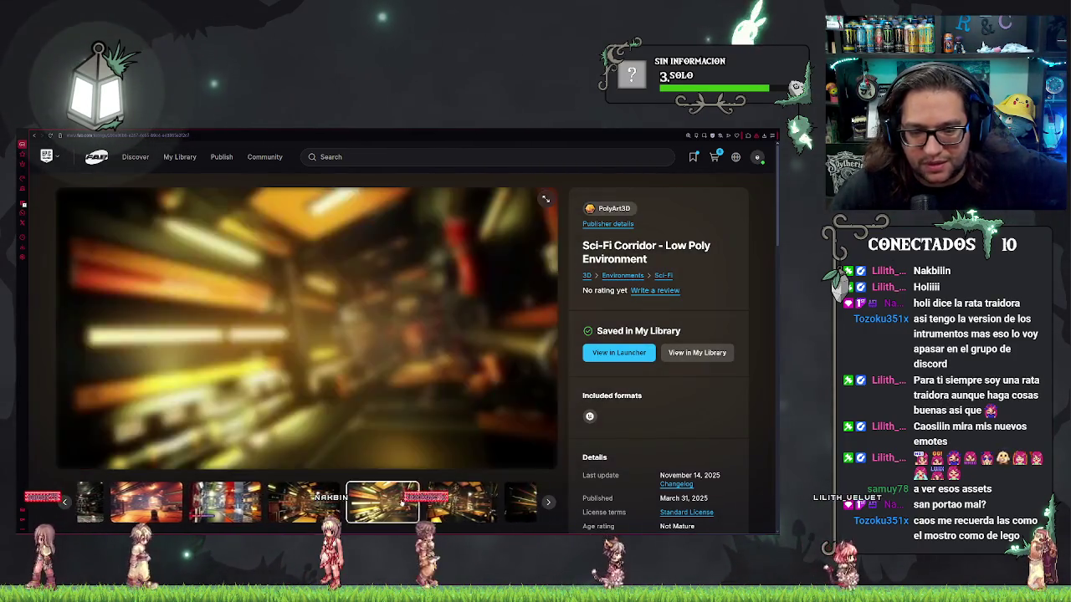
{"action": "left_click", "coordinate": [368, 499]}
{"action": "left_click", "coordinate": [360, 493]}
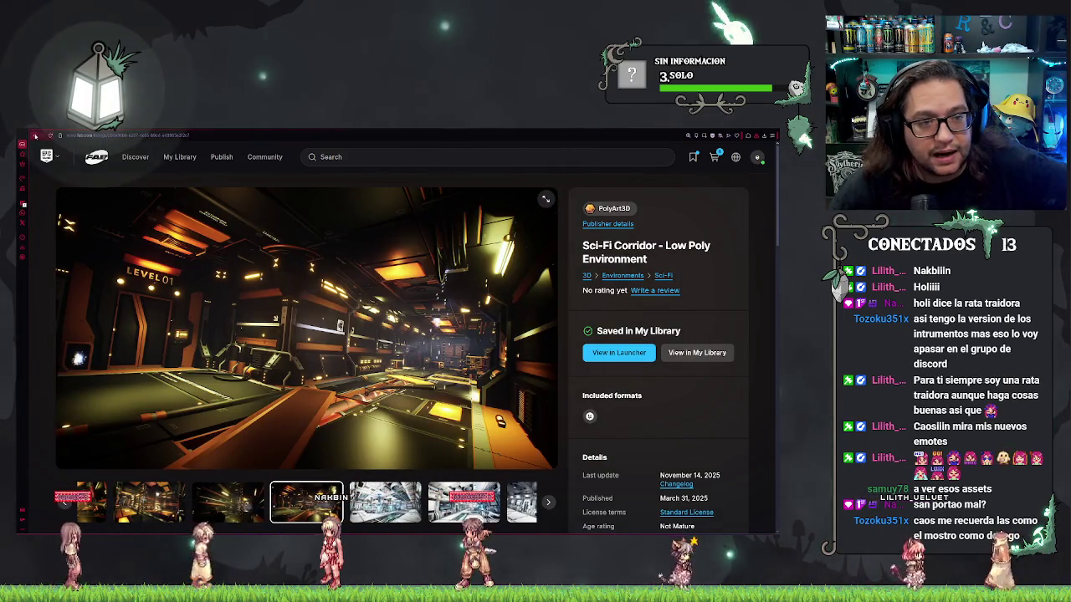
{"action": "key", "text": "alt+Left"}
Open the Ancient Temple Ruins - Modular Environment page and browse its gallery images
{"action": "left_click", "coordinate": [202, 277]}
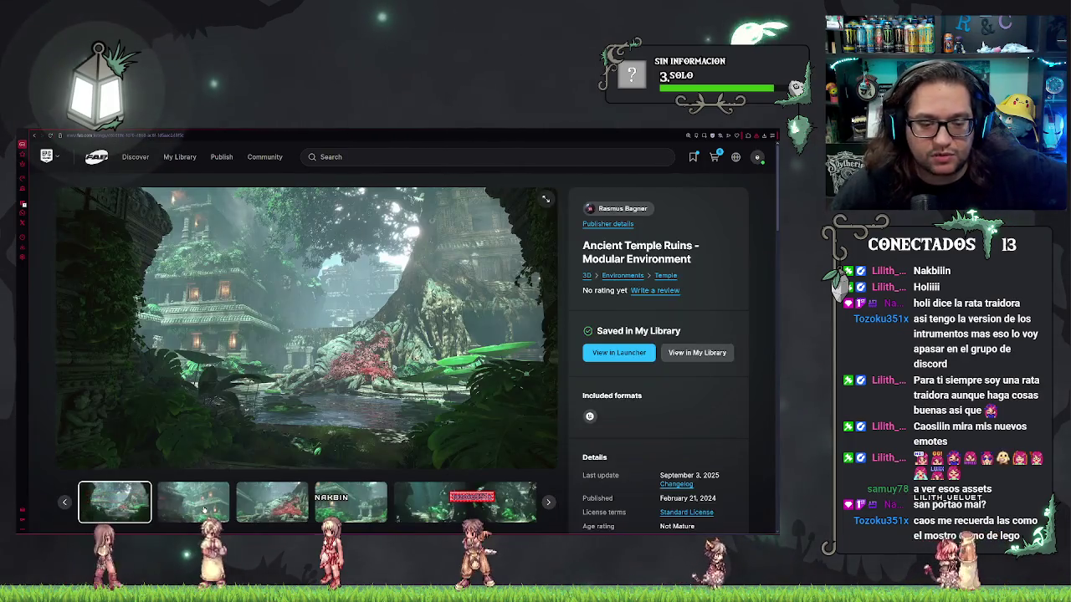
{"action": "left_click", "coordinate": [149, 503]}
{"action": "left_click", "coordinate": [227, 502]}
{"action": "left_click", "coordinate": [331, 508]}
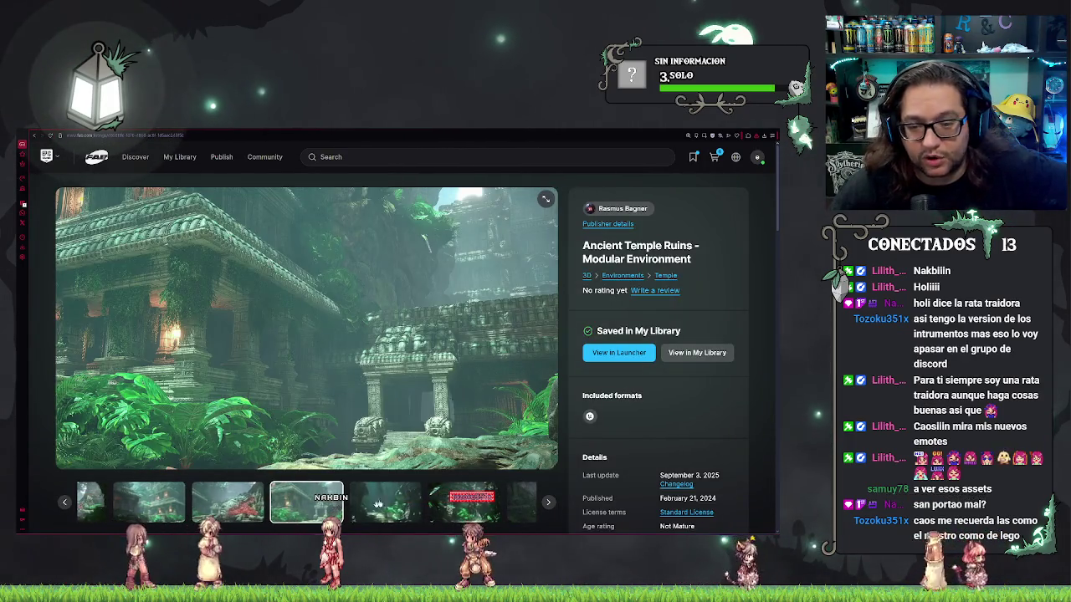
{"action": "left_click", "coordinate": [378, 504]}
{"action": "left_click", "coordinate": [417, 500]}
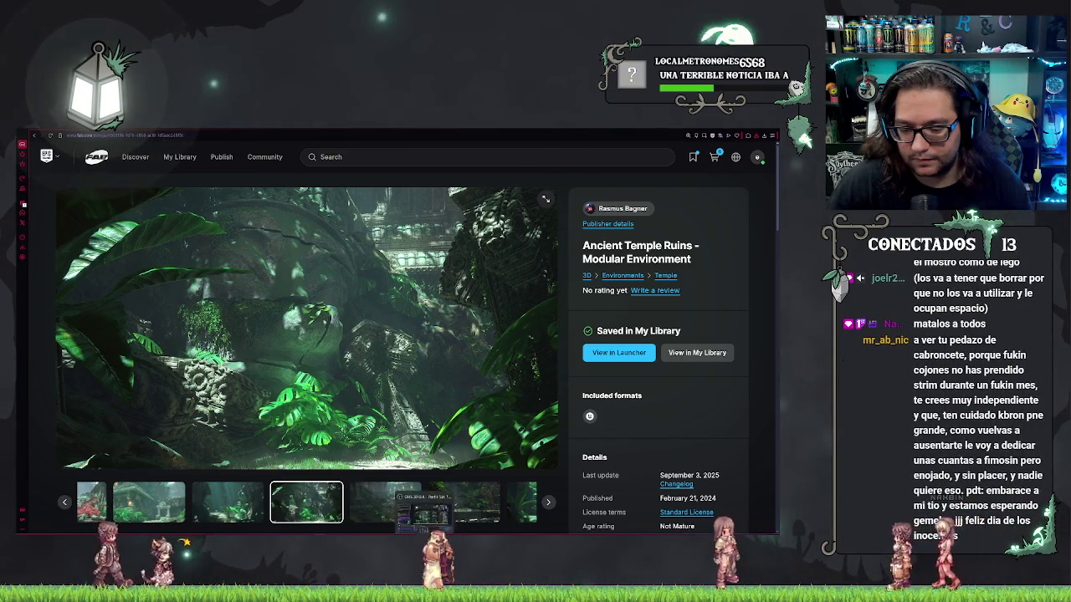
Switch from the browser back to the Unreal Engine Settings widget blueprint graph
{"action": "key", "text": "alt+Tab"}
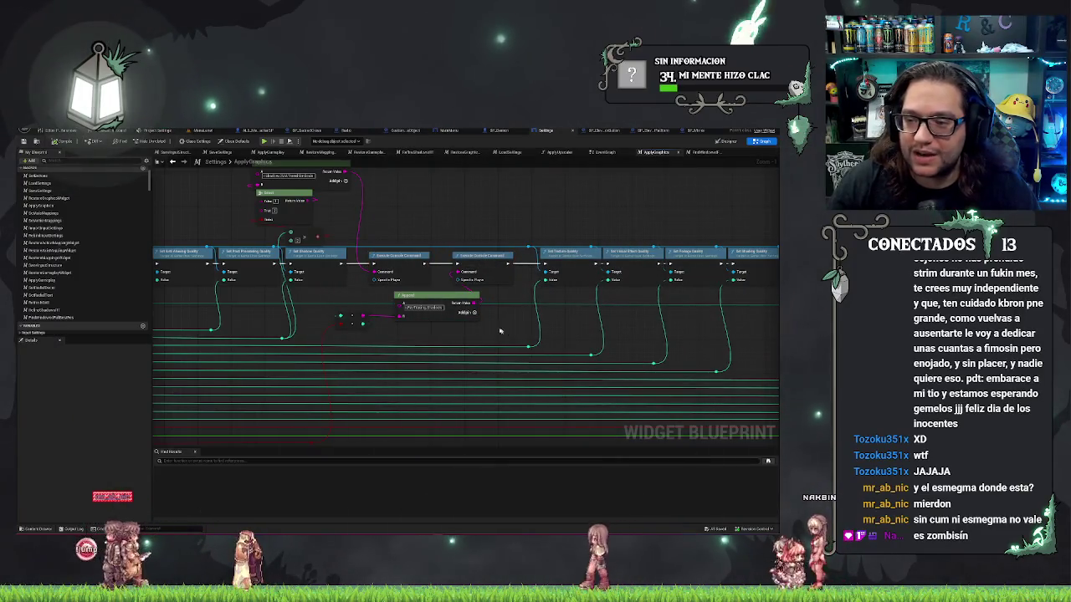
Pan along the ApplyGraphics node chain, then open the RefineShadowsRT function graph
{"action": "left_click_drag", "start_coordinate": [499, 332], "coordinate": [324, 326]}
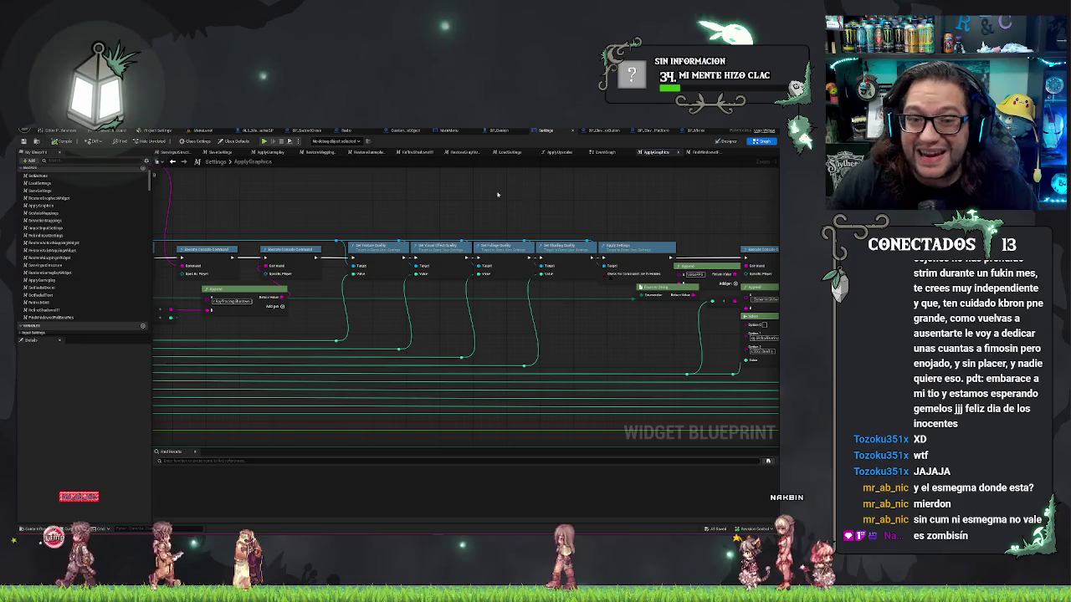
{"action": "left_click_drag", "start_coordinate": [497, 194], "coordinate": [567, 198]}
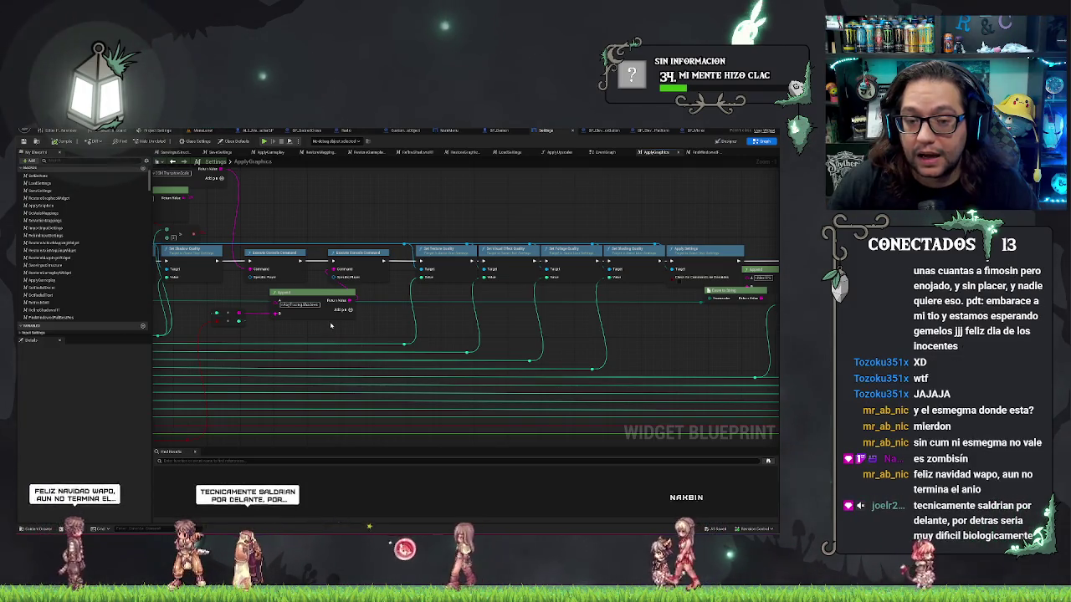
{"action": "mouse_move", "coordinate": [331, 326]}
{"action": "left_mouse_down"}
{"action": "mouse_move", "coordinate": [337, 345]}
{"action": "mouse_move", "coordinate": [251, 388]}
{"action": "left_mouse_up"}
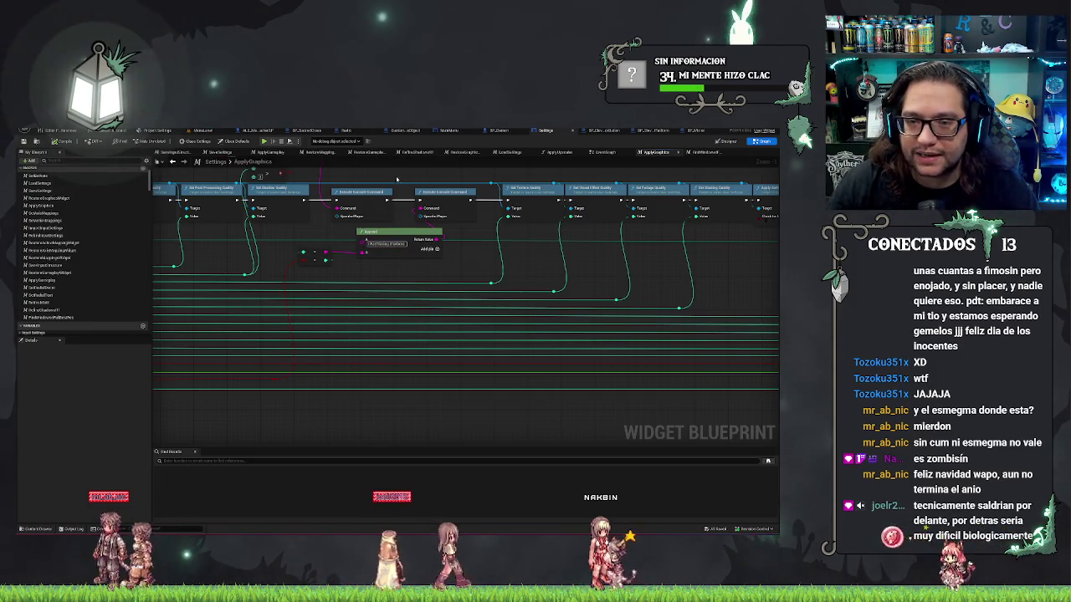
{"action": "left_click", "coordinate": [424, 153]}
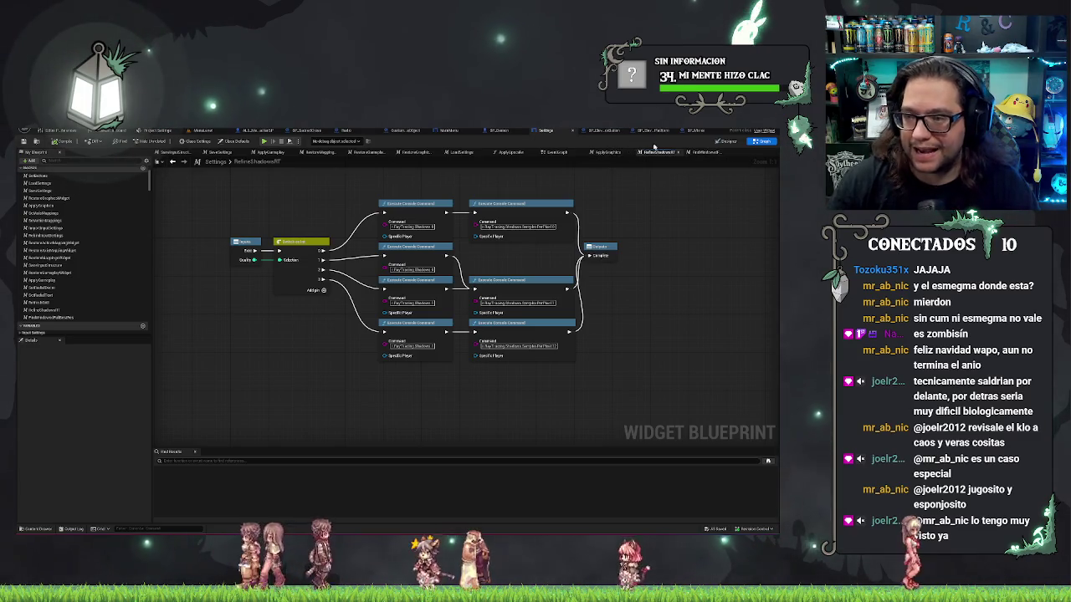
Show the Settings blueprint's ApplyGraphics function graph again
{"action": "left_click", "coordinate": [608, 154]}
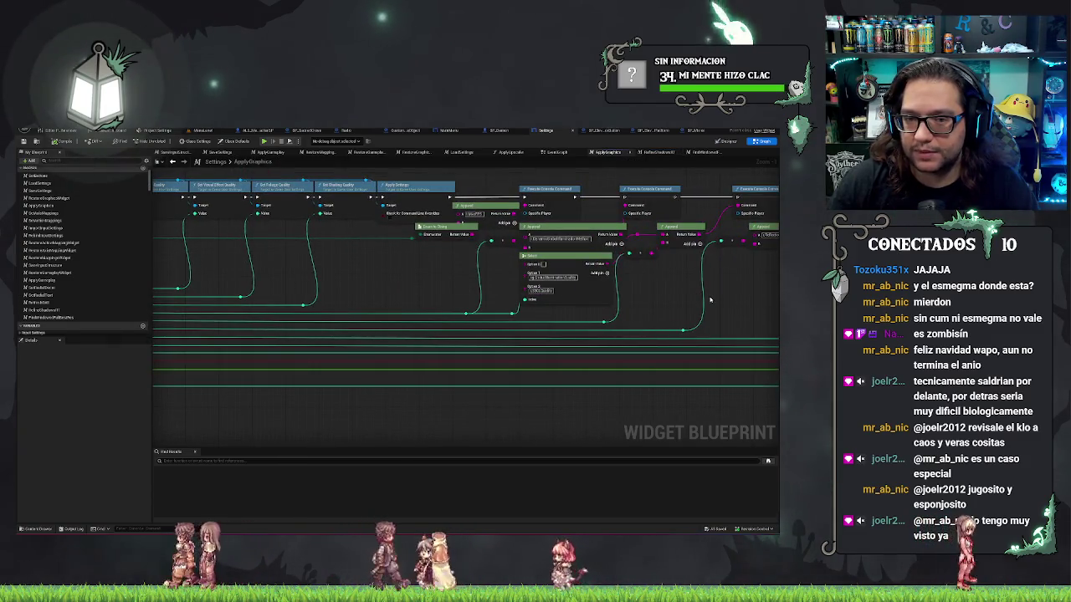
Search the Settings blueprint for 'RefreshShadowsRT' to find RefineShadowsRT references
{"action": "left_click_drag", "start_coordinate": [414, 289], "coordinate": [182, 295]}
{"action": "left_click_drag", "start_coordinate": [535, 282], "coordinate": [397, 348]}
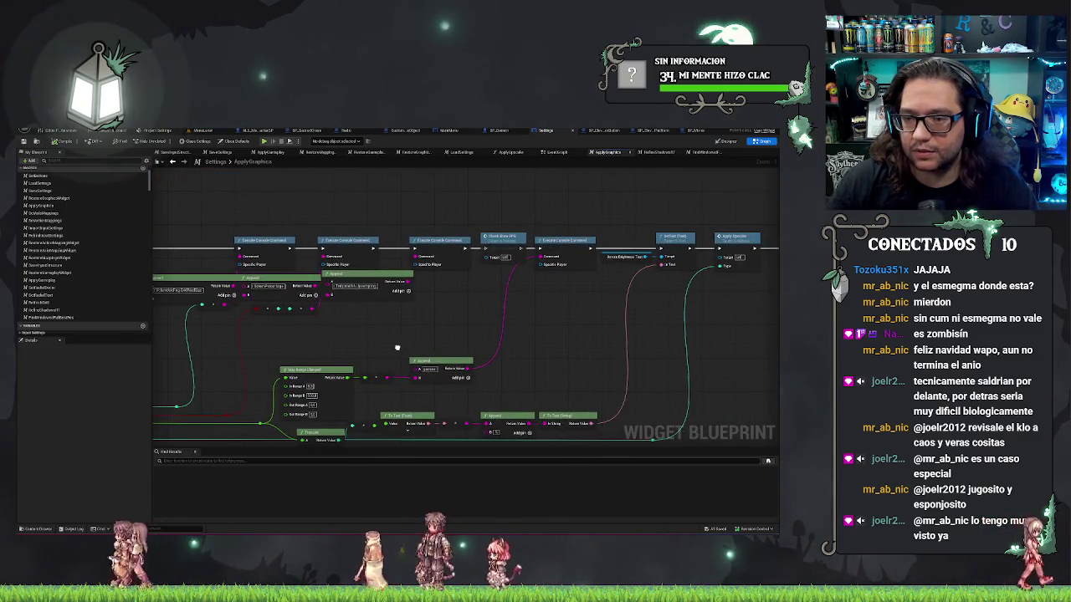
{"action": "mouse_move", "coordinate": [583, 319]}
{"action": "left_mouse_down"}
{"action": "mouse_move", "coordinate": [259, 306]}
{"action": "mouse_move", "coordinate": [569, 301]}
{"action": "mouse_move", "coordinate": [651, 247]}
{"action": "left_mouse_up"}
{"action": "type", "text": "RefreshShadowsRT"}
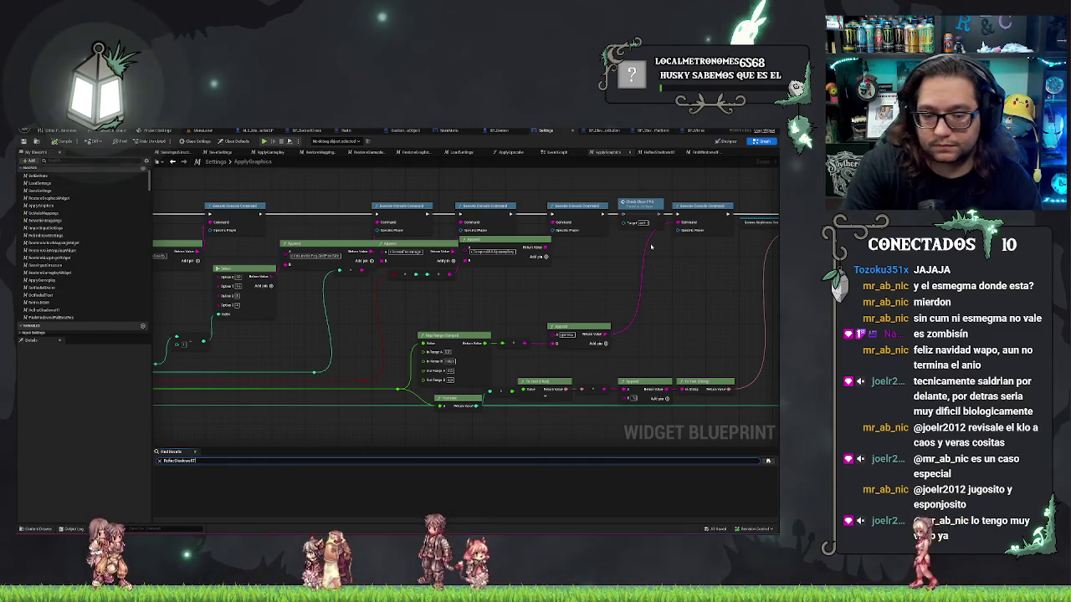
{"action": "key", "text": "Return"}
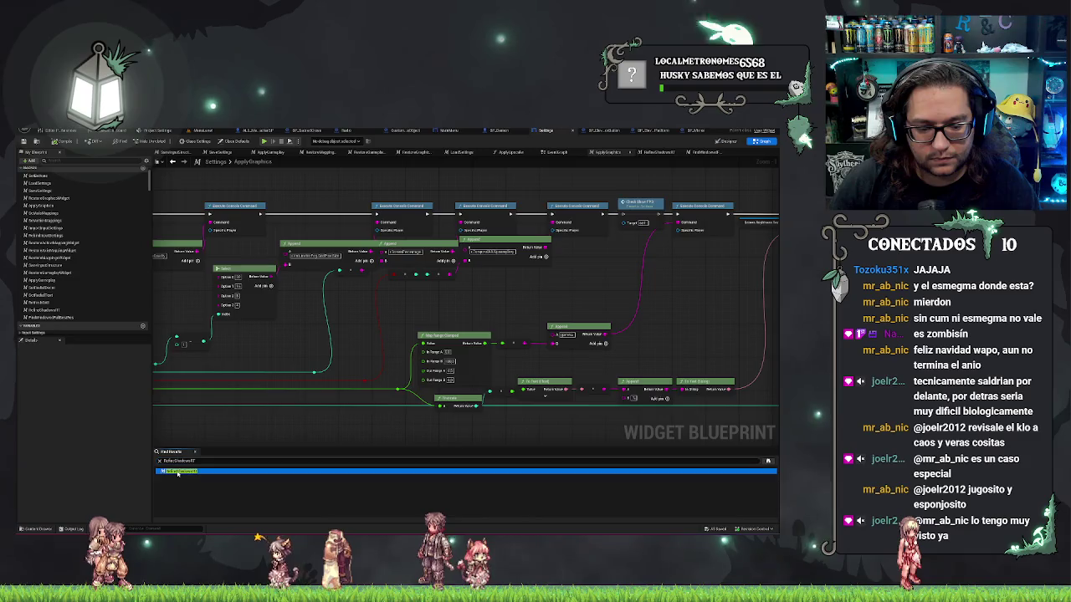
Open RefineShadowsRT from the search result and search all project blueprints for it
{"action": "double_click", "coordinate": [179, 473]}
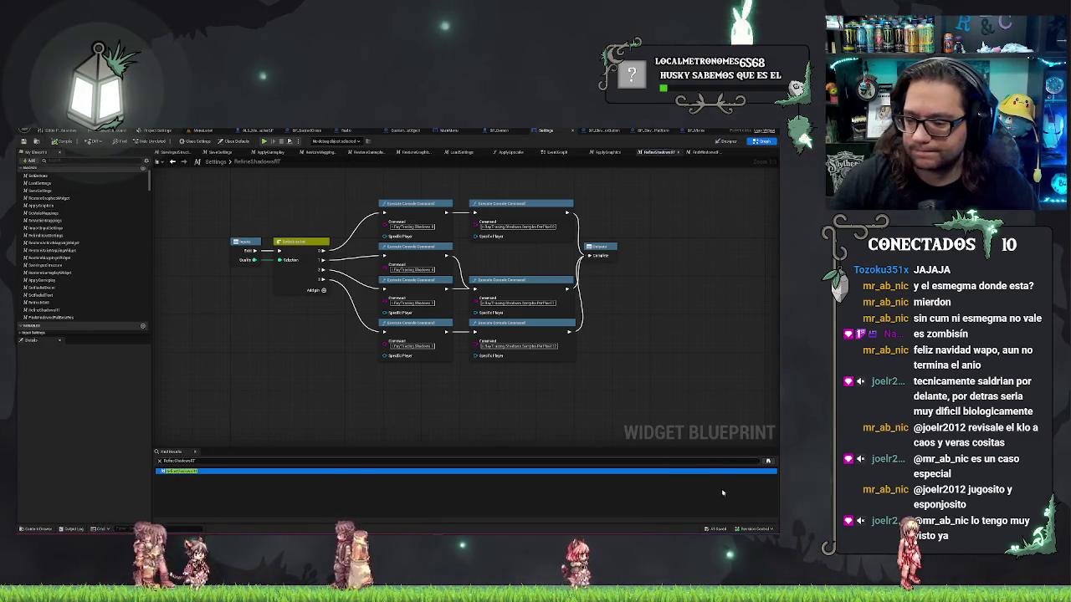
{"action": "left_click", "coordinate": [768, 461]}
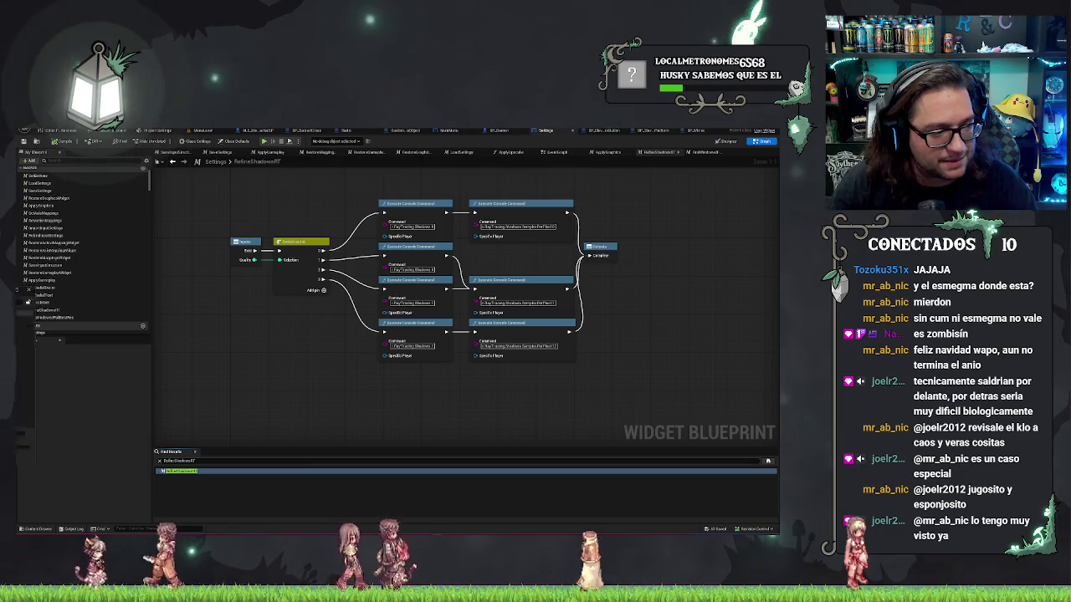
{"action": "key", "text": "ctrl+shift+f"}
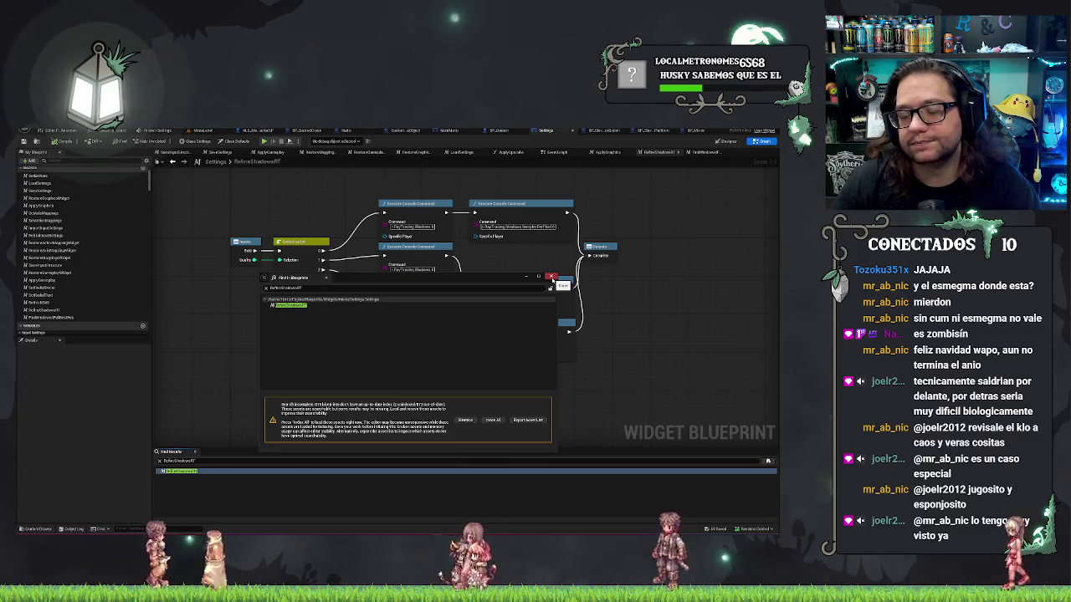
Close the Find in Blueprints results window for RefineShadowsRT
{"action": "left_click", "coordinate": [552, 277]}
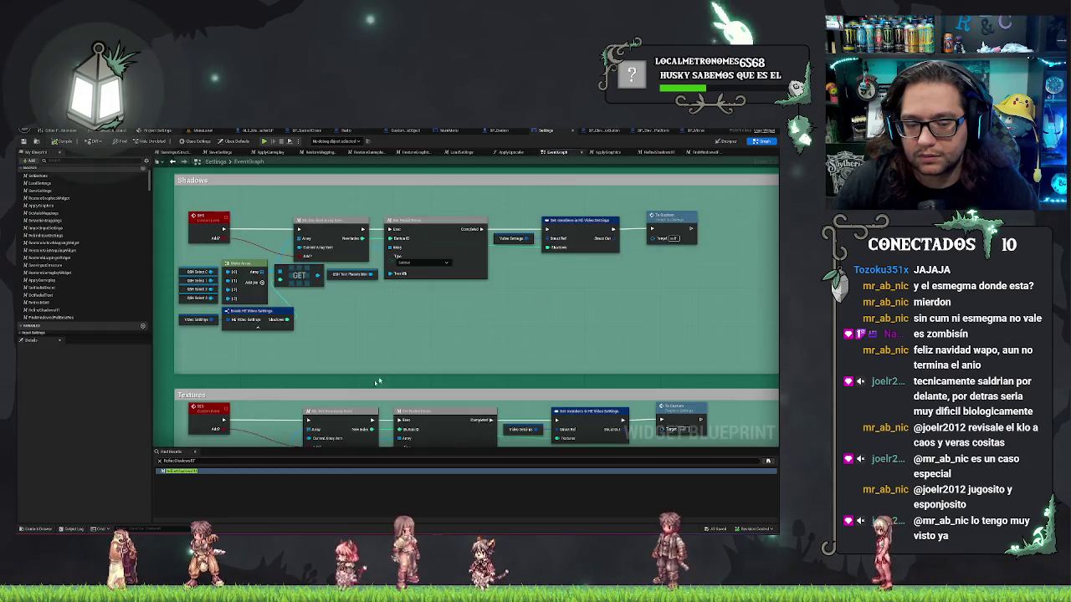
Look over the EventGraph's settings sections, then return to the ApplyGraphics function graph
{"action": "left_click", "coordinate": [436, 429]}
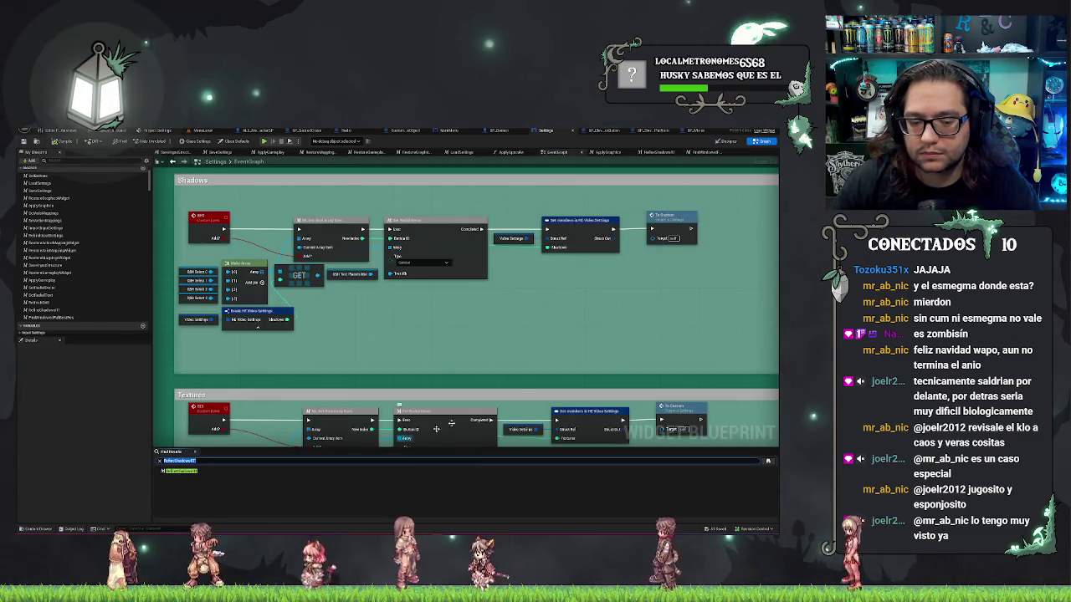
{"action": "scroll", "coordinate": [609, 317], "scroll_direction": "down", "scroll_amount": 6}
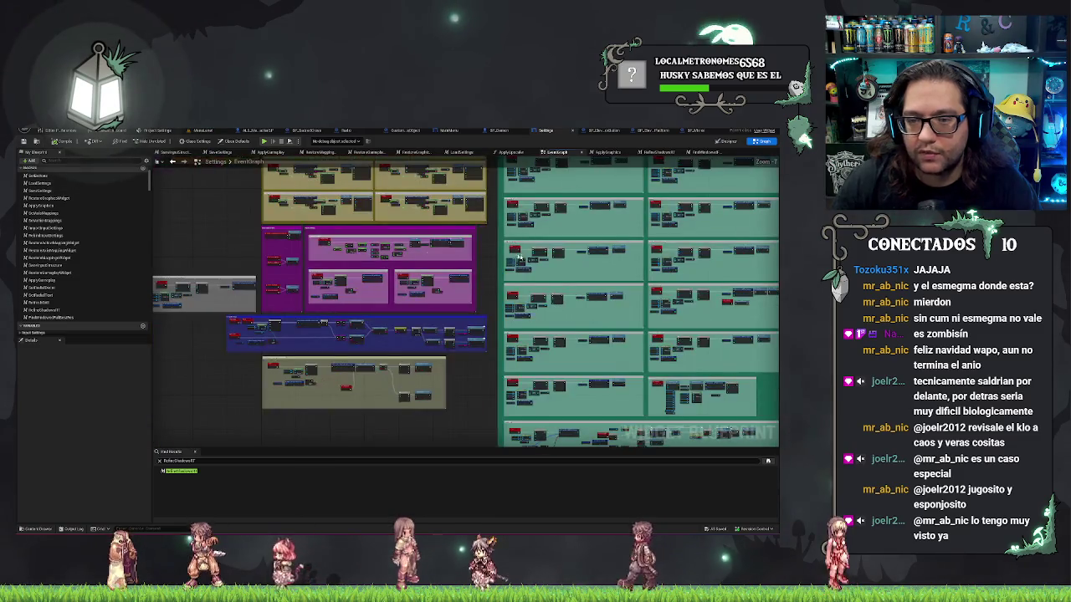
{"action": "left_click_drag", "start_coordinate": [566, 235], "coordinate": [429, 323]}
{"action": "scroll", "coordinate": [436, 266], "scroll_direction": "up", "scroll_amount": 5}
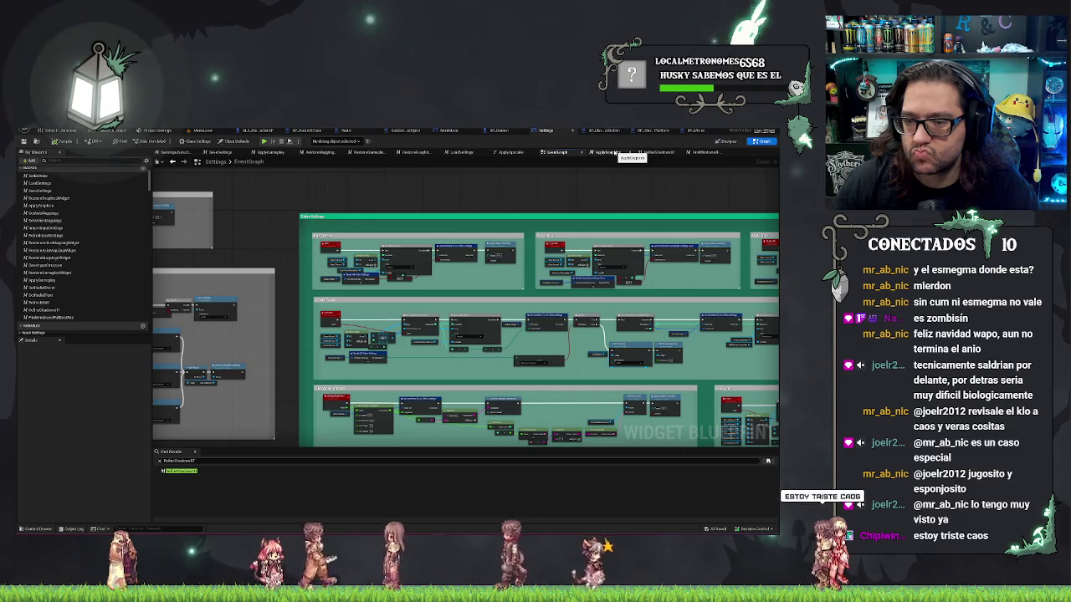
{"action": "left_click", "coordinate": [609, 153]}
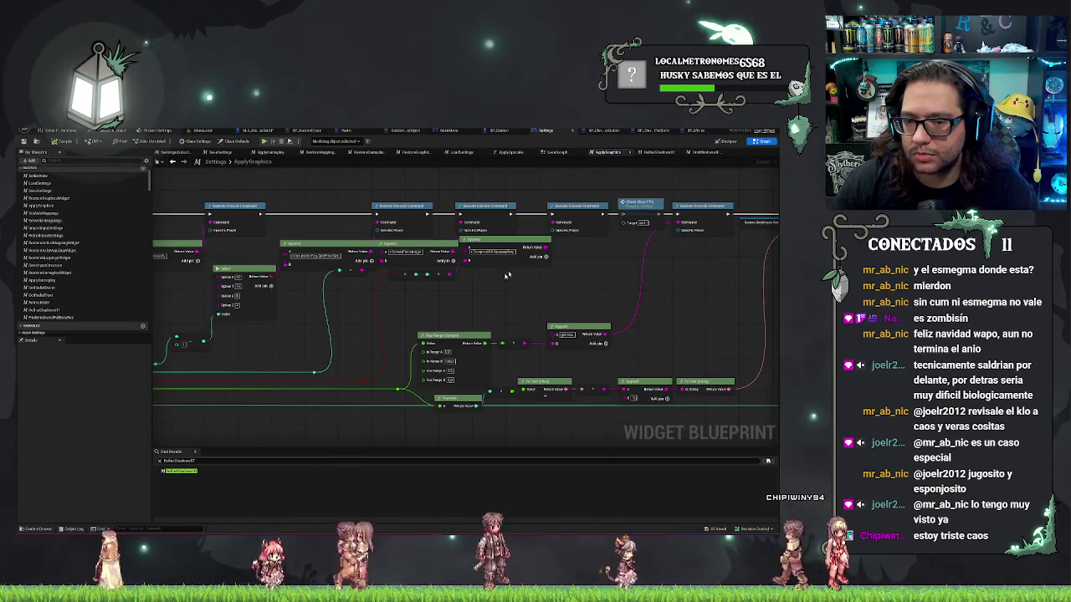
{"action": "scroll", "coordinate": [469, 302], "scroll_direction": "down", "scroll_amount": 2}
{"action": "scroll", "coordinate": [536, 318], "scroll_direction": "up", "scroll_amount": 1}
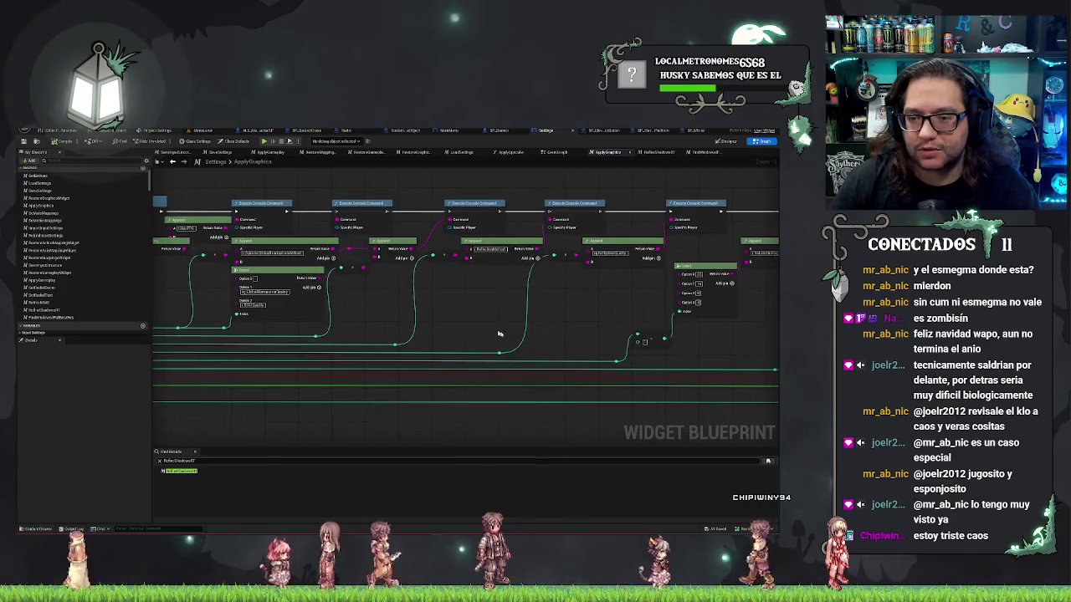
{"action": "scroll", "coordinate": [566, 332], "scroll_direction": "up", "scroll_amount": 1}
{"action": "scroll", "coordinate": [450, 325], "scroll_direction": "down", "scroll_amount": 3}
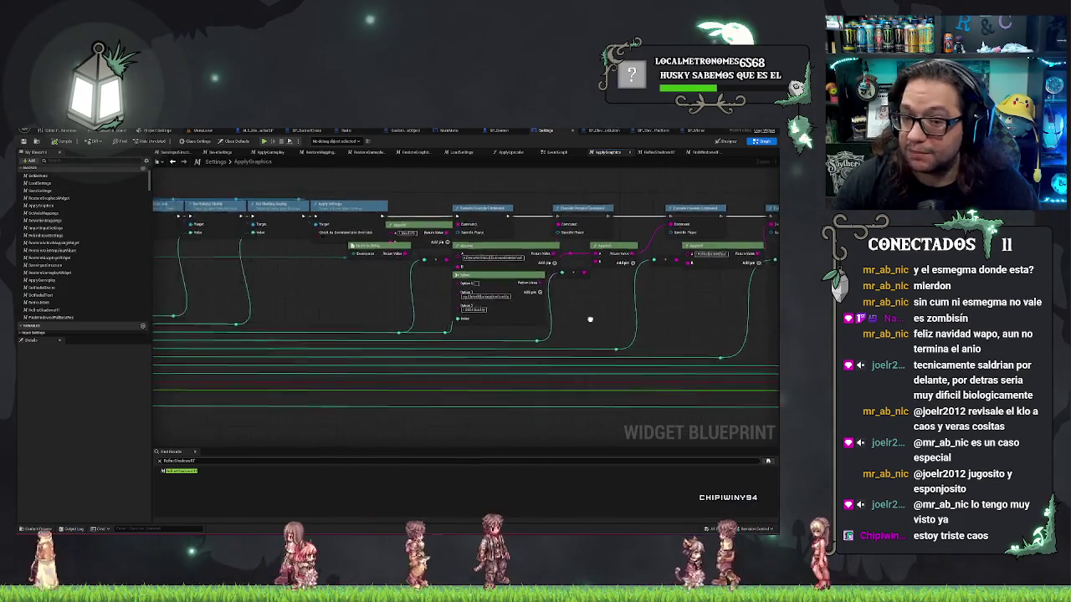
{"action": "scroll", "coordinate": [402, 341], "scroll_direction": "down", "scroll_amount": 3}
{"action": "scroll", "coordinate": [401, 340], "scroll_direction": "up", "scroll_amount": 7}
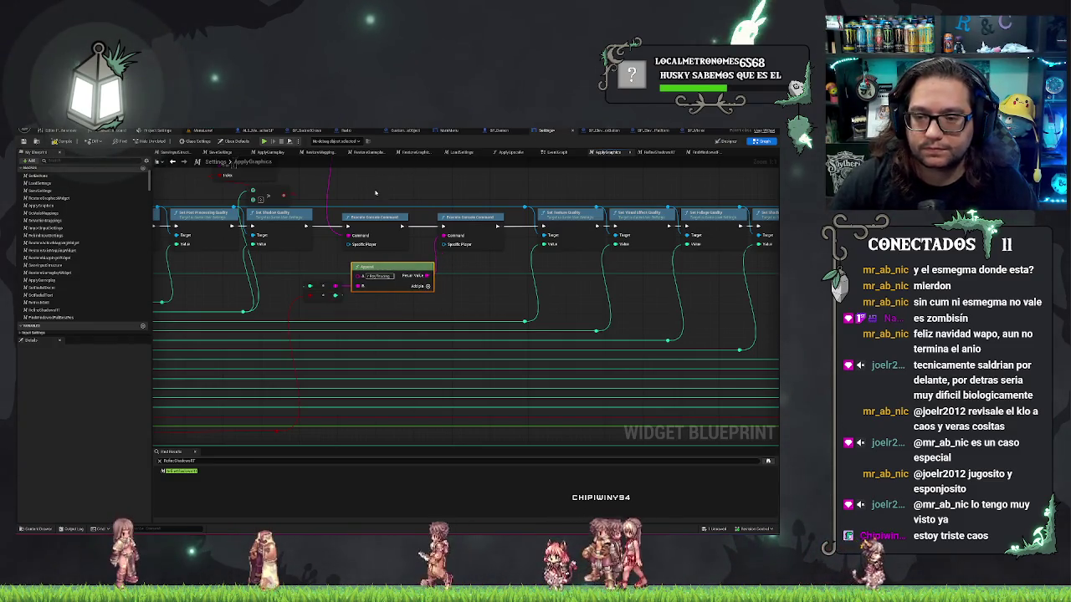
Move the Append node and both Execute Console Command nodes slightly left
{"action": "left_click_drag", "start_coordinate": [484, 231], "coordinate": [464, 232]}
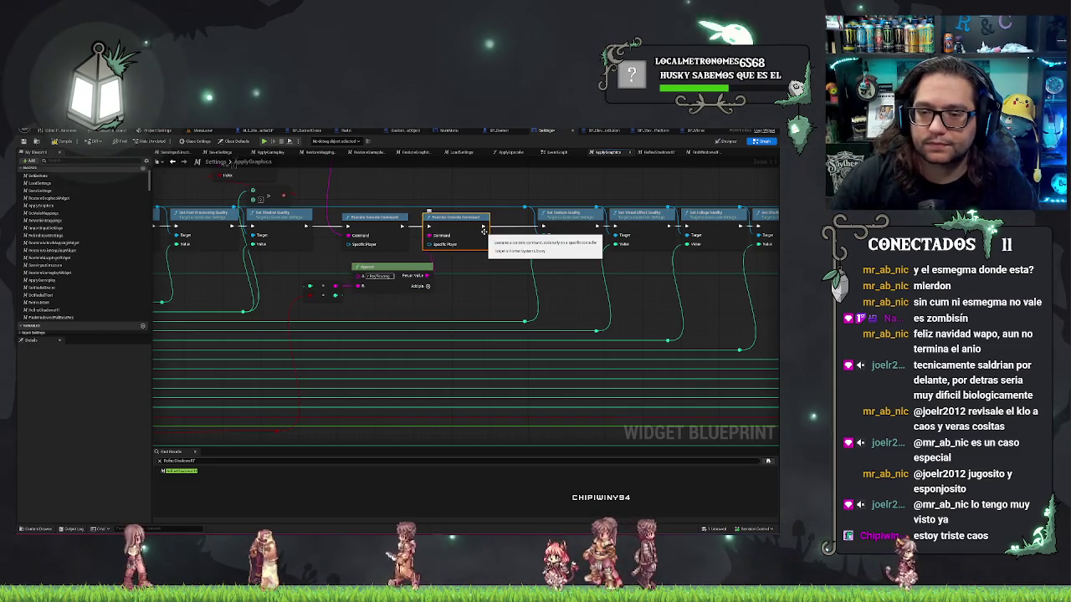
{"action": "mouse_move", "coordinate": [318, 263]}
{"action": "left_mouse_down"}
{"action": "mouse_move", "coordinate": [400, 308]}
{"action": "mouse_move", "coordinate": [391, 287]}
{"action": "left_mouse_up"}
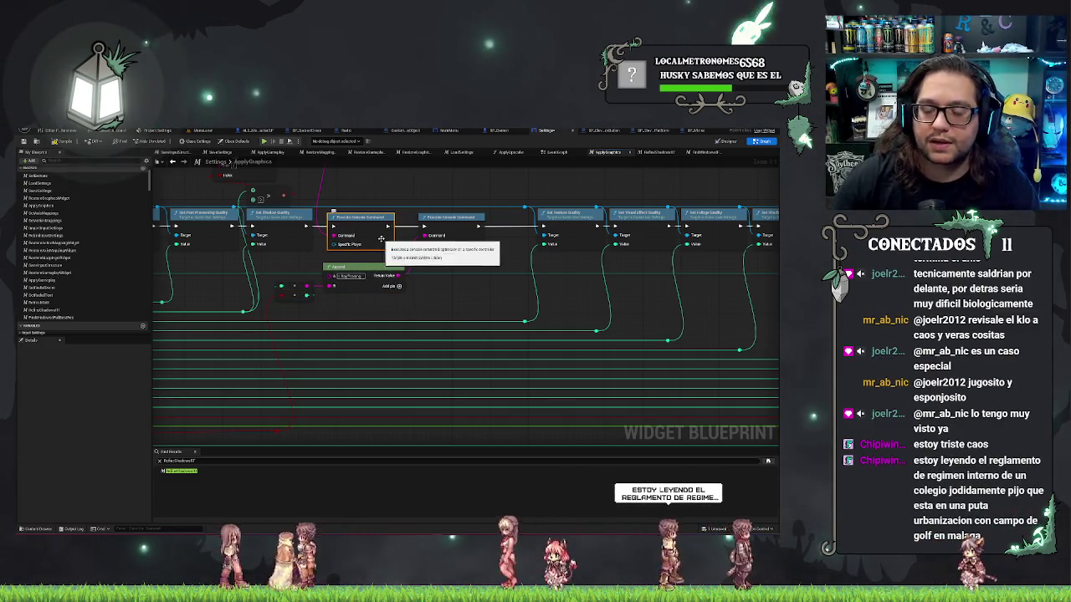
{"action": "left_click_drag", "start_coordinate": [379, 234], "coordinate": [363, 235]}
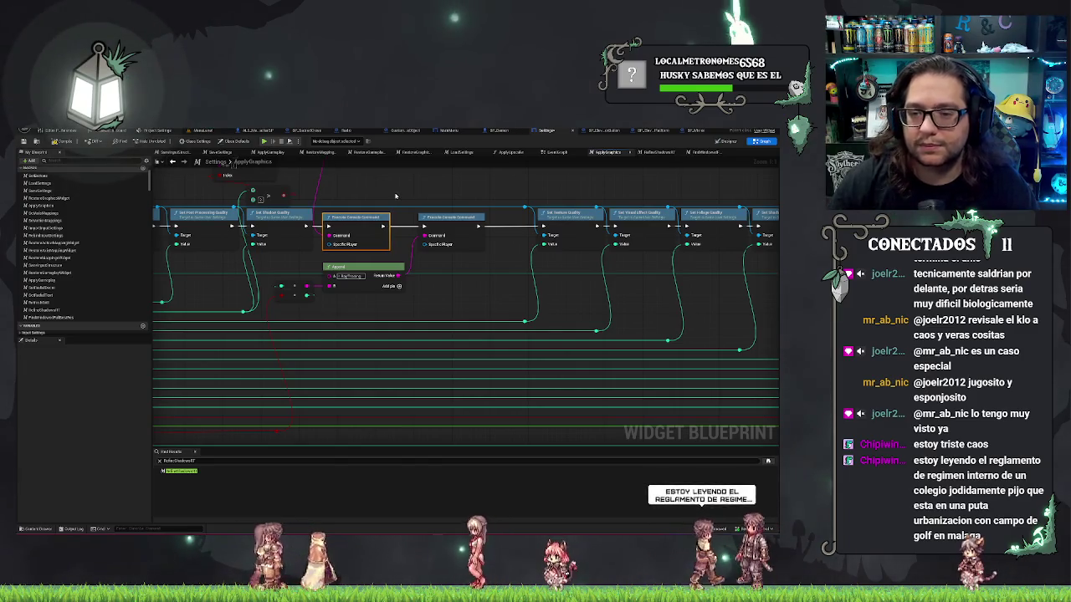
{"action": "mouse_move", "coordinate": [448, 222]}
{"action": "left_mouse_down"}
{"action": "mouse_move", "coordinate": [438, 222]}
{"action": "mouse_move", "coordinate": [481, 244]}
{"action": "left_mouse_up"}
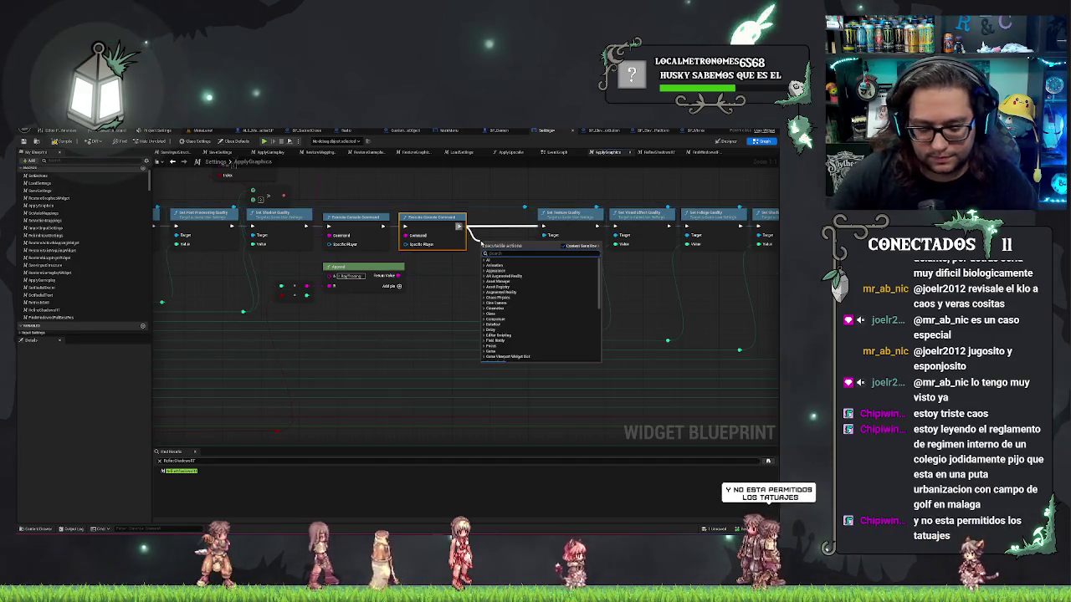
Place a Refresh Shadows RT node after the second Execute Console Command and align it with the execution row
{"action": "type", "text": "rc"}
{"action": "key", "text": "Return"}
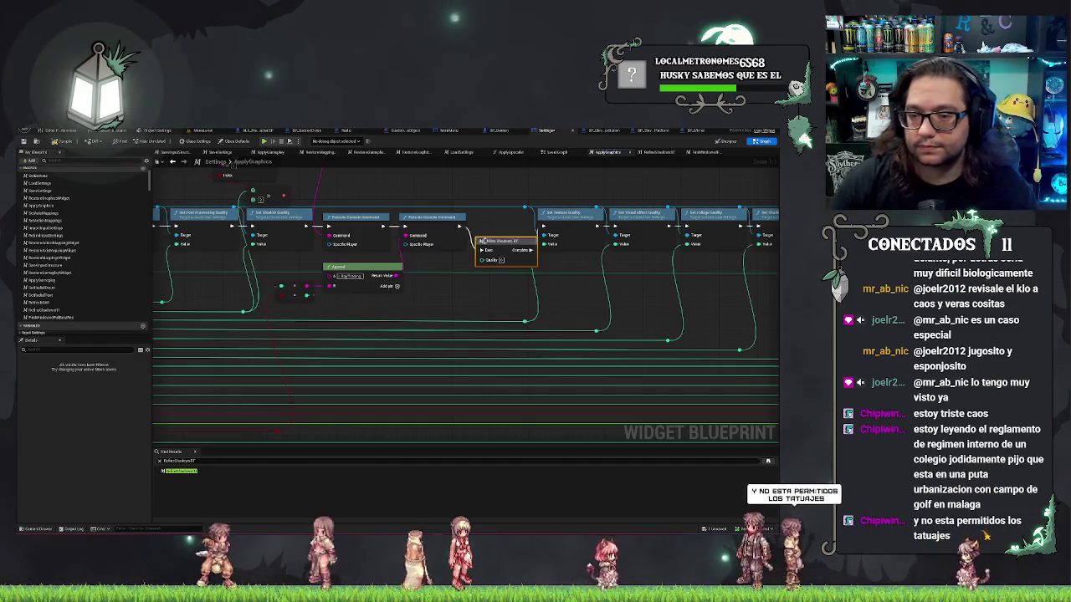
{"action": "left_click_drag", "start_coordinate": [497, 242], "coordinate": [494, 218]}
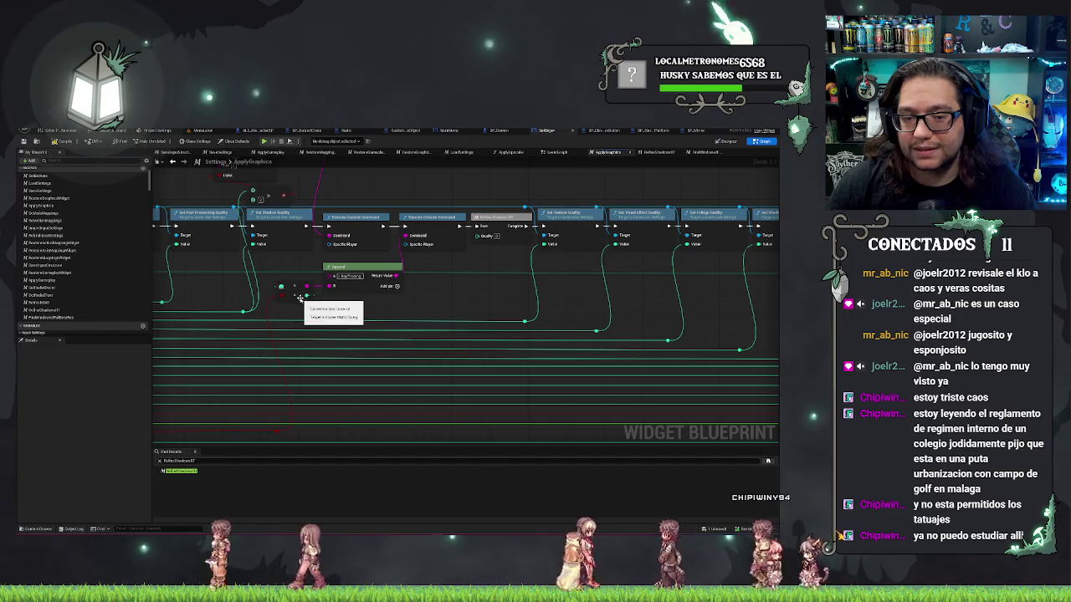
{"action": "mouse_move", "coordinate": [350, 312]}
{"action": "left_mouse_down"}
{"action": "mouse_move", "coordinate": [339, 303]}
{"action": "mouse_move", "coordinate": [349, 310]}
{"action": "left_mouse_up"}
Wire the converted quality value into Refresh Shadows RT's Quality input, dropping the stray extra wire
{"action": "key", "text": "Escape"}
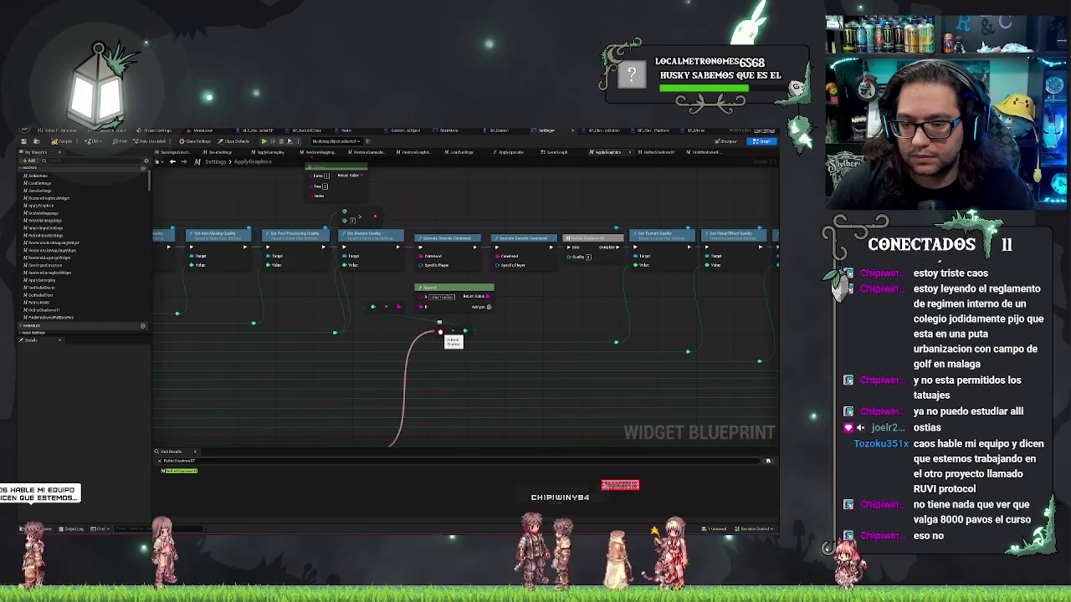
{"action": "left_click_drag", "start_coordinate": [464, 332], "coordinate": [570, 256]}
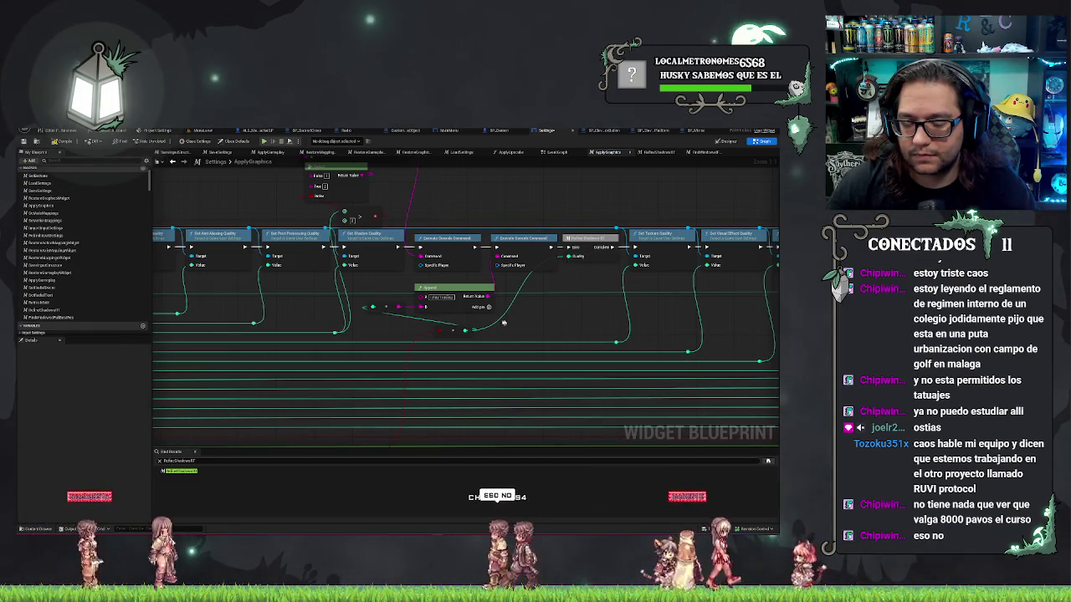
{"action": "mouse_move", "coordinate": [439, 331]}
{"action": "left_mouse_down"}
{"action": "mouse_move", "coordinate": [394, 371]}
{"action": "mouse_move", "coordinate": [392, 448]}
{"action": "left_mouse_up"}
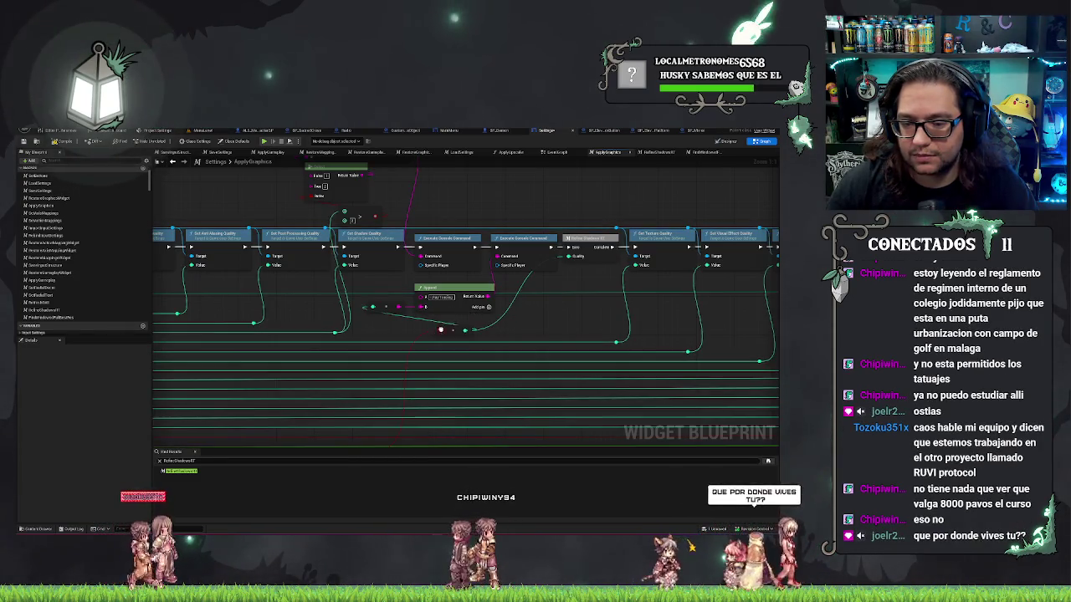
{"action": "mouse_move", "coordinate": [439, 332]}
{"action": "left_mouse_down"}
{"action": "mouse_move", "coordinate": [424, 334]}
{"action": "mouse_move", "coordinate": [419, 307]}
{"action": "mouse_move", "coordinate": [410, 325]}
{"action": "mouse_move", "coordinate": [422, 334]}
{"action": "left_mouse_up"}
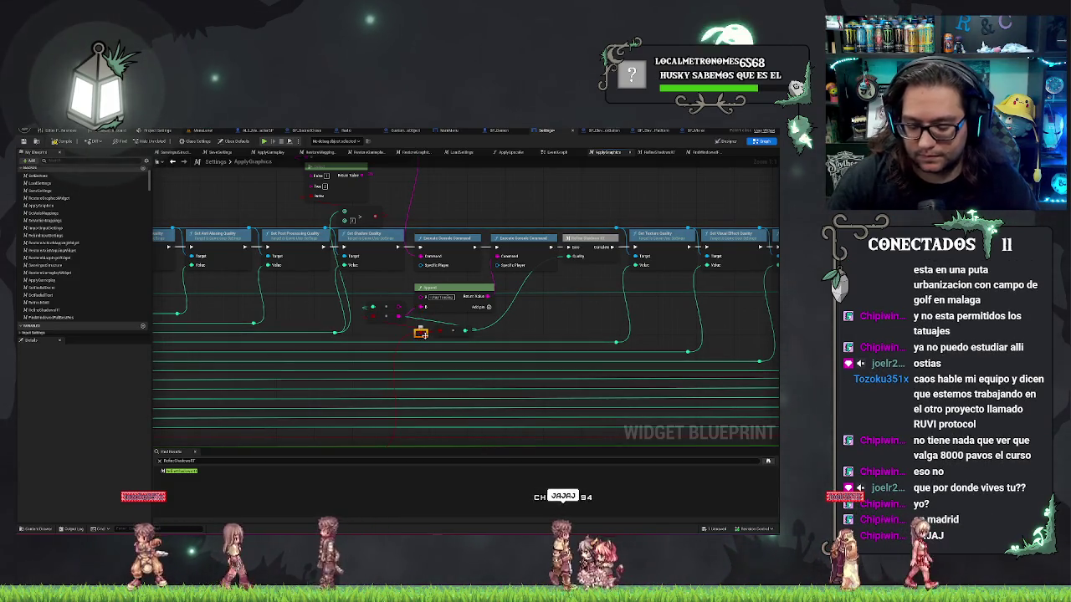
{"action": "left_click", "coordinate": [413, 335]}
Straighten the conversion node in line with Append and move it to Append's right
{"action": "left_click_drag", "start_coordinate": [413, 336], "coordinate": [443, 289]}
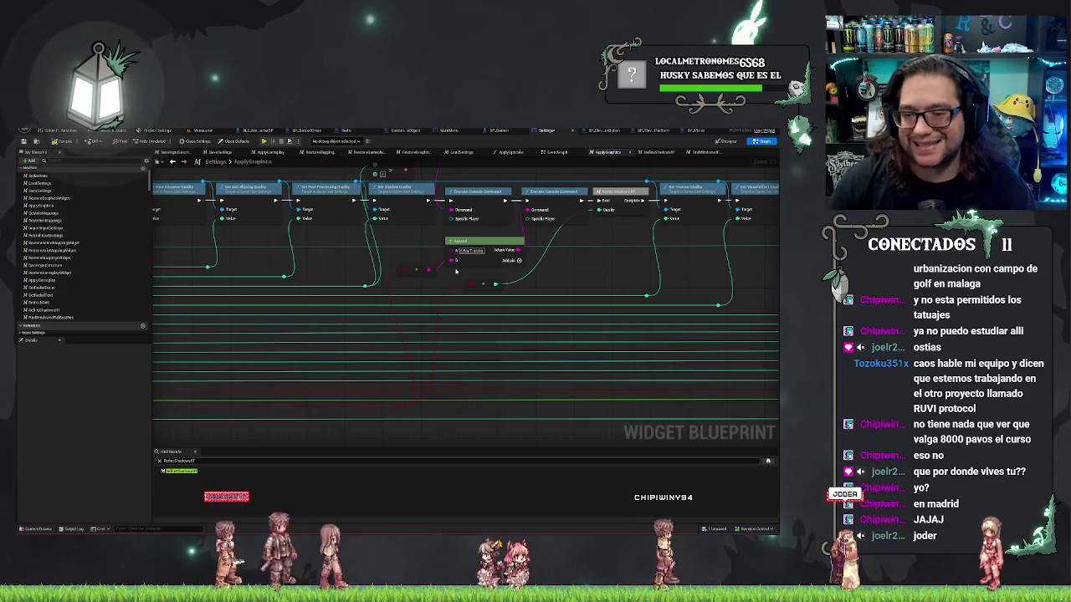
{"action": "left_click", "coordinate": [417, 268]}
{"action": "left_click", "coordinate": [483, 242], "text": "shift"}
{"action": "key", "text": "q"}
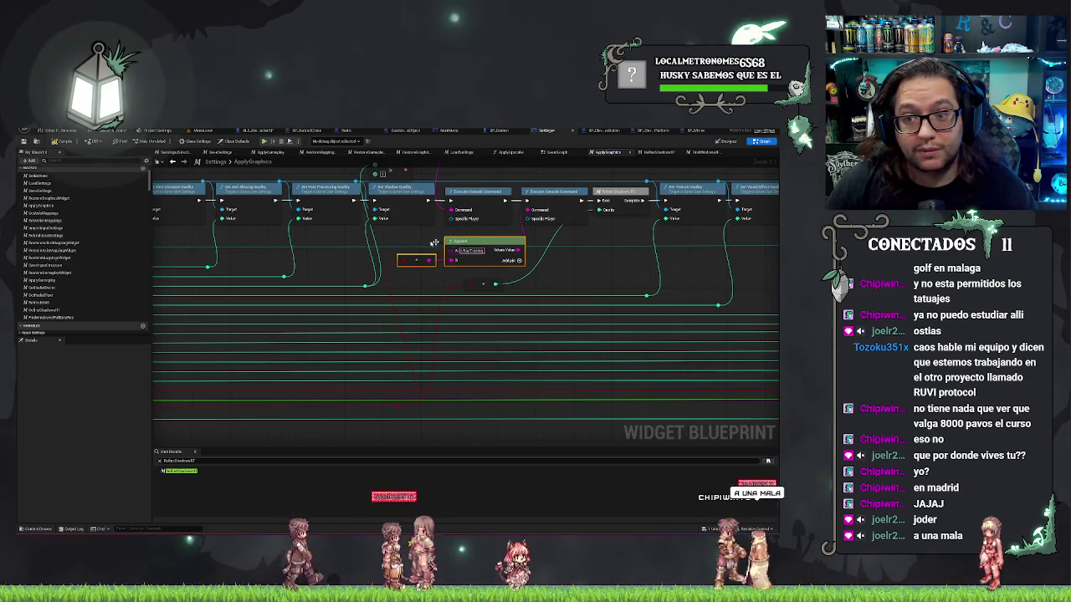
{"action": "mouse_move", "coordinate": [439, 277]}
{"action": "left_mouse_down"}
{"action": "mouse_move", "coordinate": [471, 269]}
{"action": "mouse_move", "coordinate": [510, 288]}
{"action": "mouse_move", "coordinate": [570, 270]}
{"action": "mouse_move", "coordinate": [542, 274]}
{"action": "left_mouse_up"}
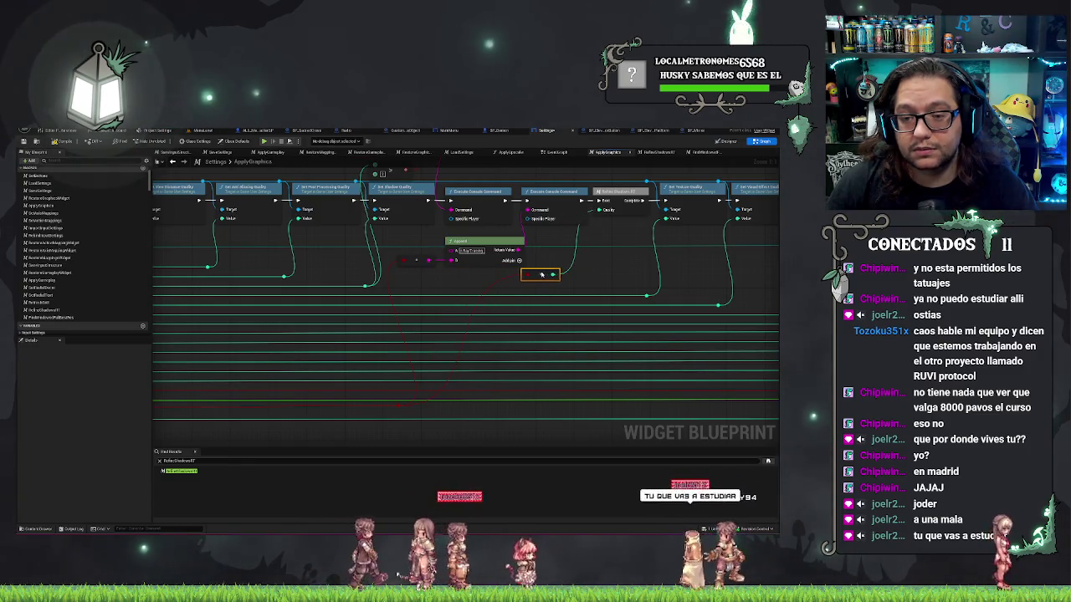
{"action": "mouse_move", "coordinate": [404, 260]}
{"action": "left_mouse_down"}
{"action": "mouse_move", "coordinate": [407, 400]}
{"action": "mouse_move", "coordinate": [473, 309]}
{"action": "left_mouse_up"}
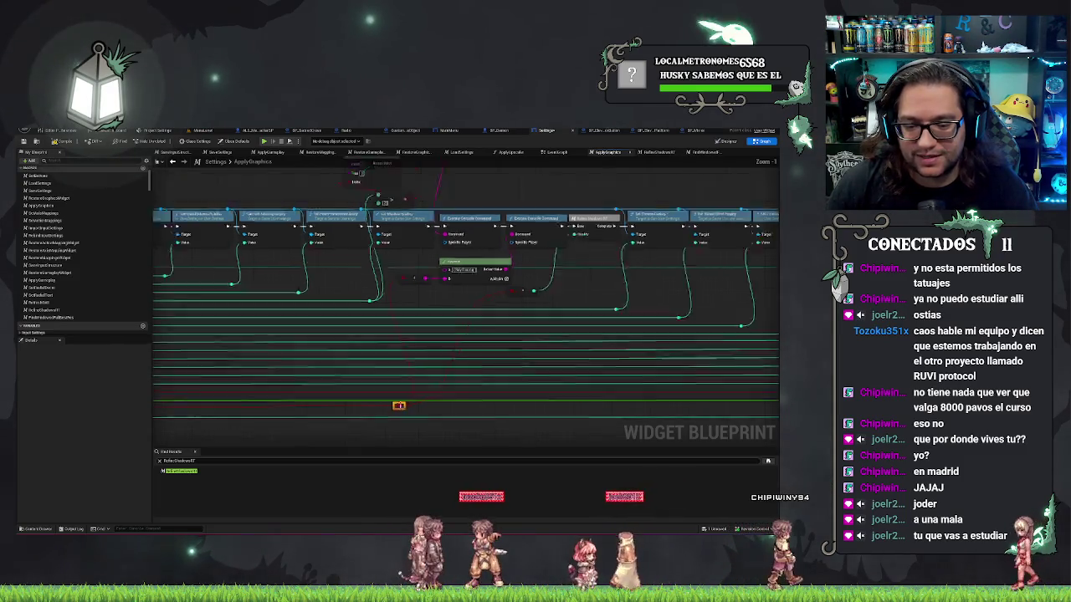
Add two reroute points along the long red wire, one near each end
{"action": "scroll", "coordinate": [393, 419], "scroll_direction": "down", "scroll_amount": 5}
{"action": "scroll", "coordinate": [351, 418], "scroll_direction": "up", "scroll_amount": 4}
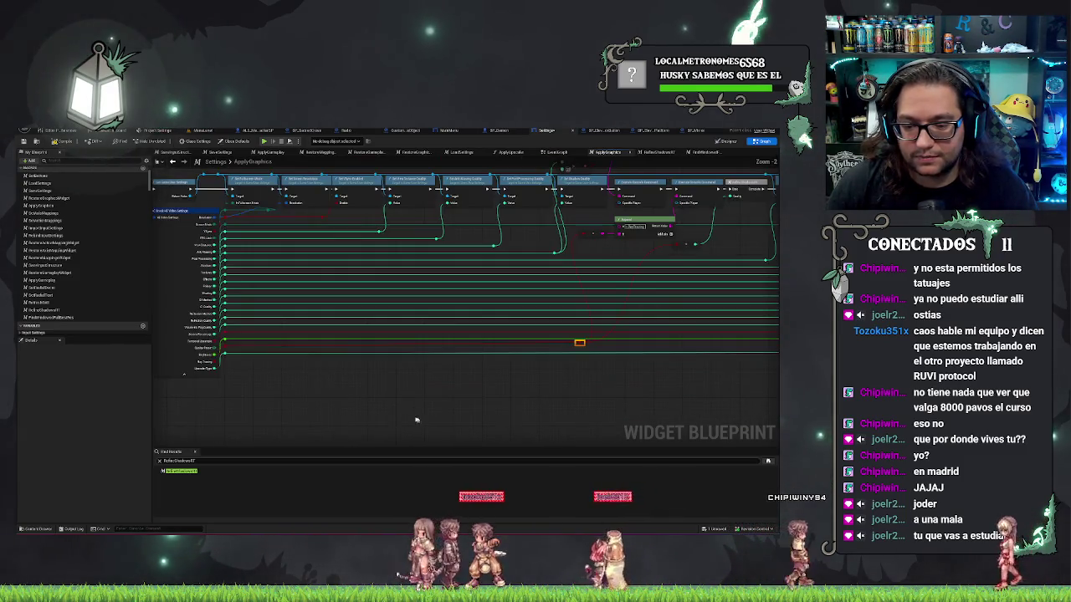
{"action": "left_click", "coordinate": [191, 369]}
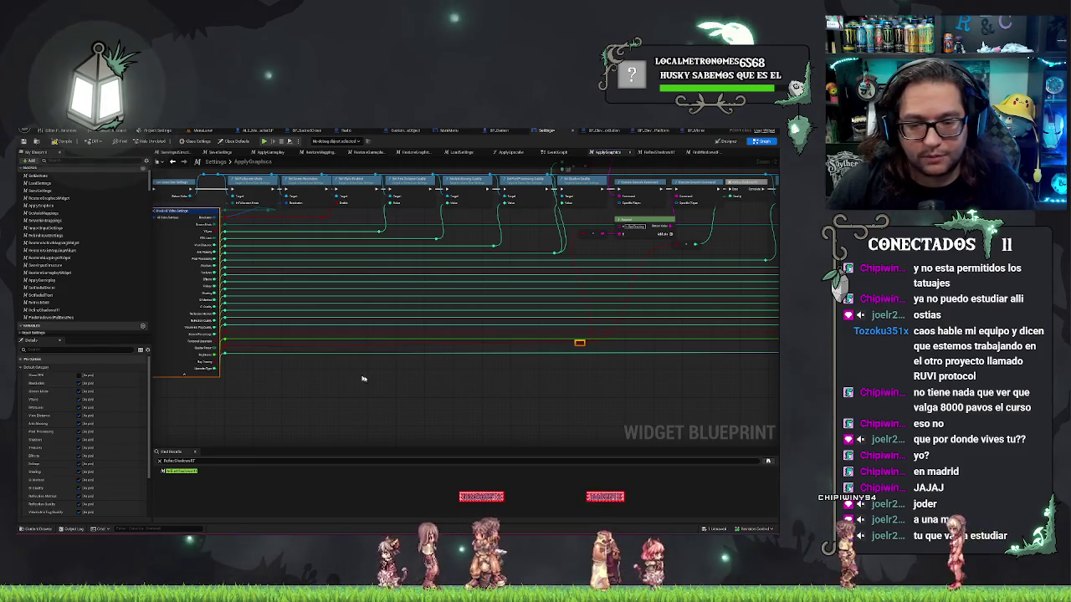
{"action": "left_click", "coordinate": [584, 357]}
{"action": "double_click", "coordinate": [579, 343]}
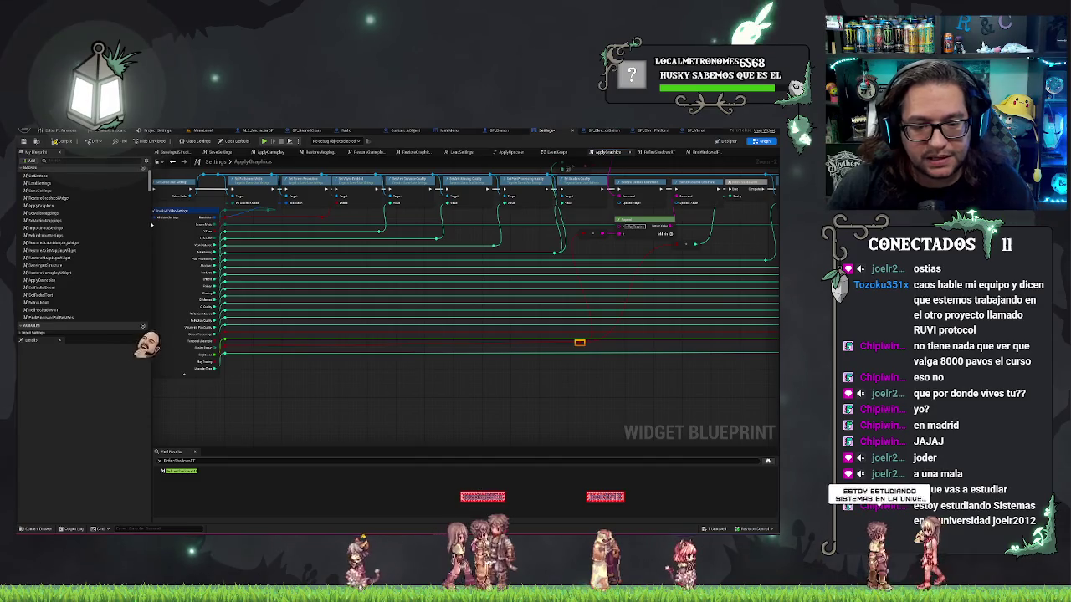
{"action": "double_click", "coordinate": [225, 344]}
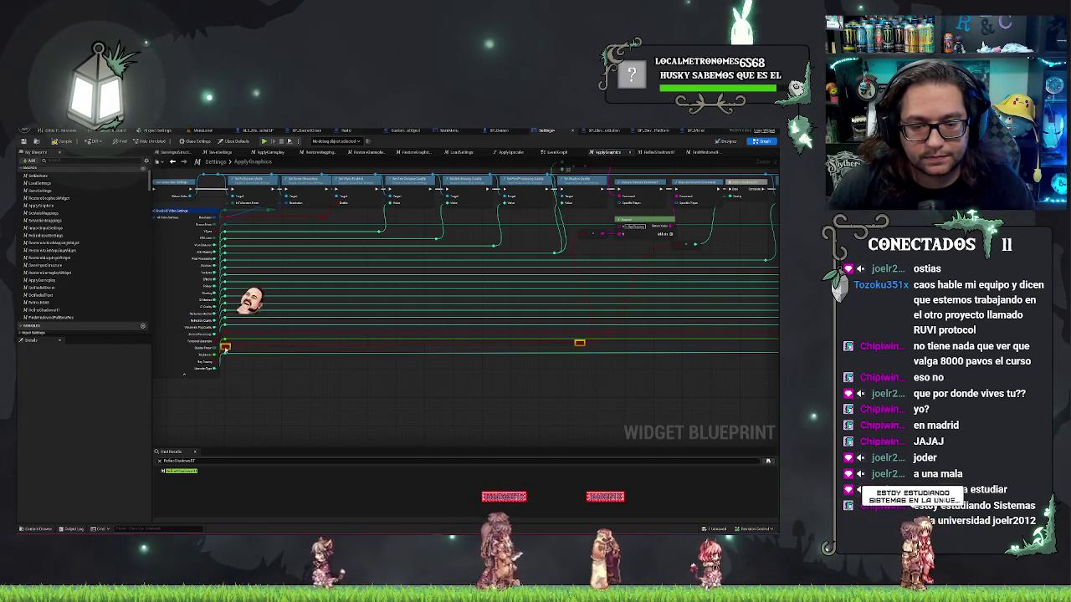
Return to the Refresh Shadows RT section and save the Settings blueprint
{"action": "scroll", "coordinate": [524, 341], "scroll_direction": "up", "scroll_amount": 2}
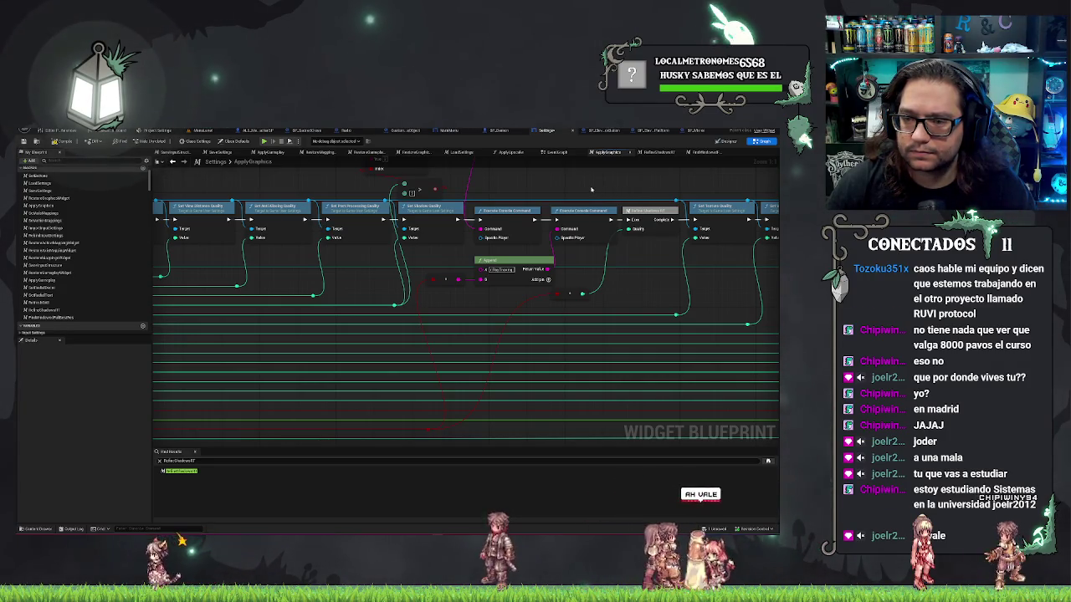
{"action": "left_click_drag", "start_coordinate": [585, 189], "coordinate": [513, 188]}
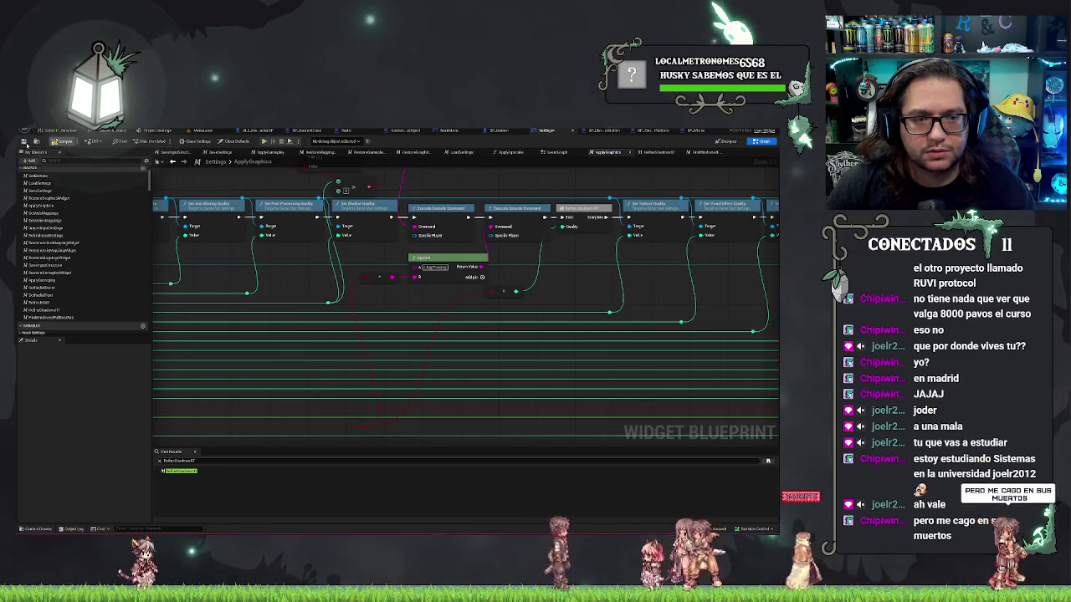
{"action": "left_click", "coordinate": [23, 141]}
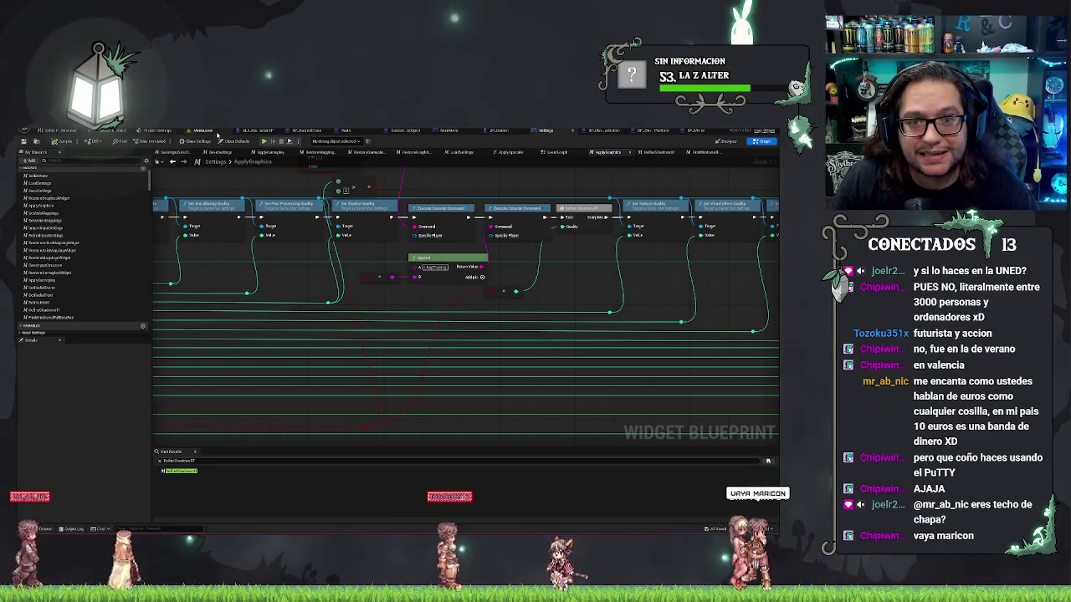
{"action": "left_click", "coordinate": [216, 132]}
Start Play in Editor and run a console command from the output log
{"action": "left_click", "coordinate": [181, 142]}
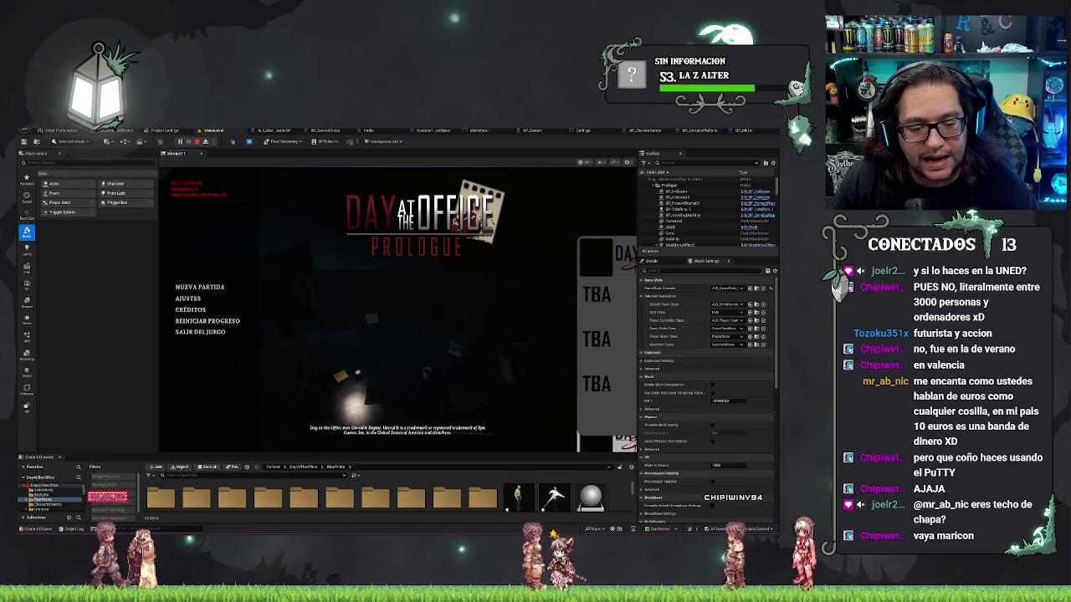
{"action": "left_click", "coordinate": [70, 530]}
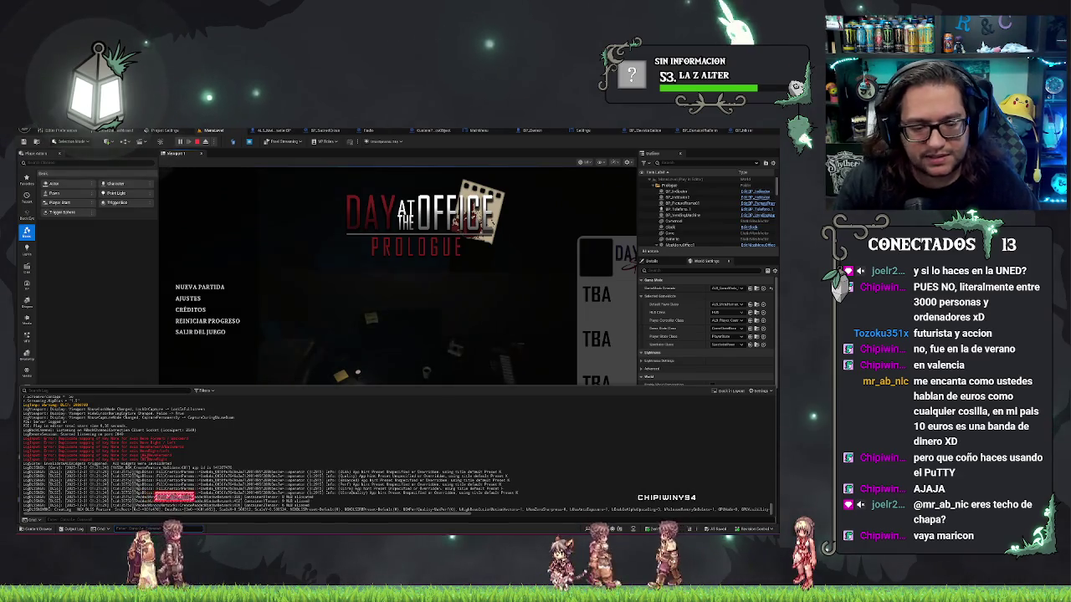
{"action": "left_click", "coordinate": [133, 530]}
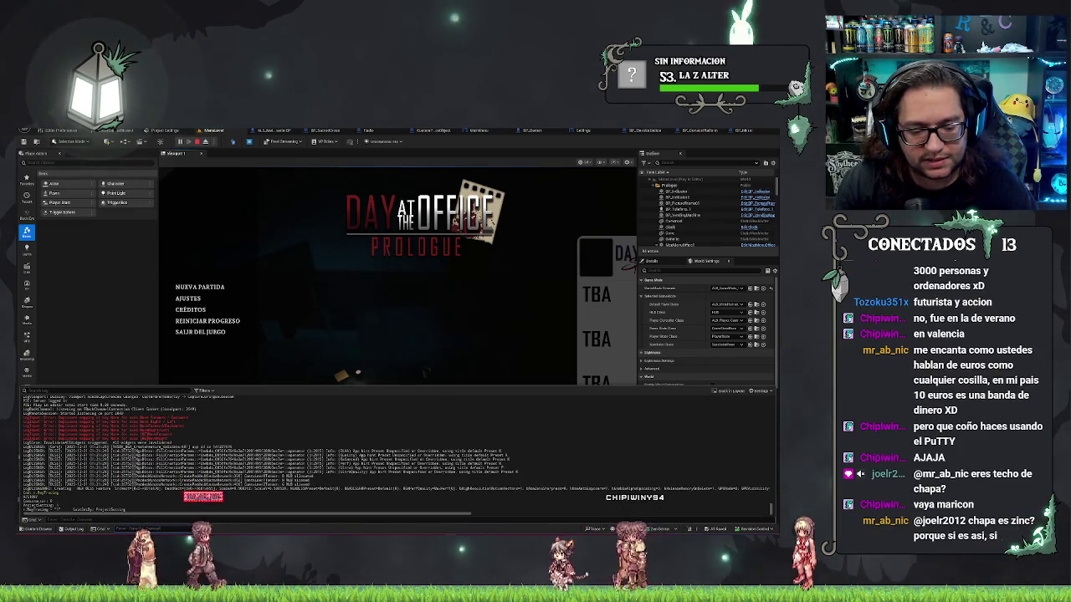
{"action": "key", "text": "Return"}
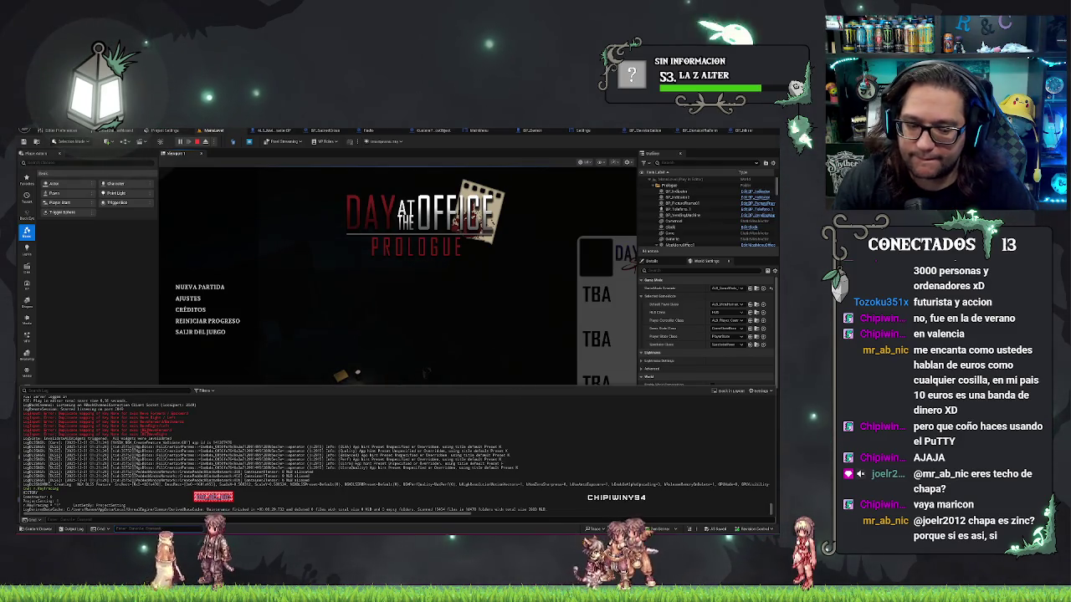
Open Ajustes > Opciones de Video, back out to the main menu, and stop playing
{"action": "left_click", "coordinate": [188, 298]}
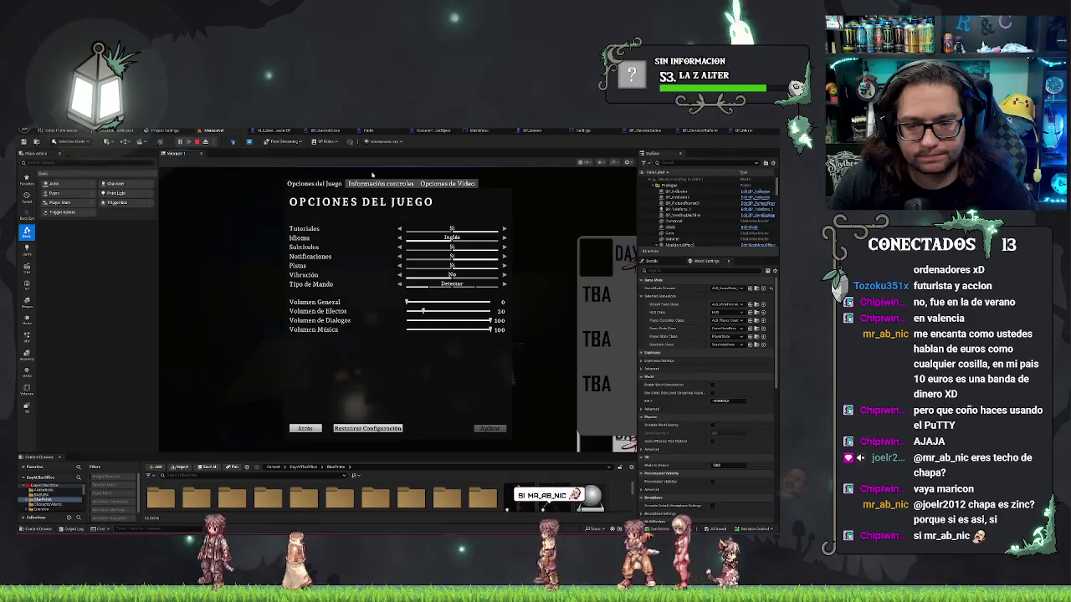
{"action": "left_click", "coordinate": [428, 184]}
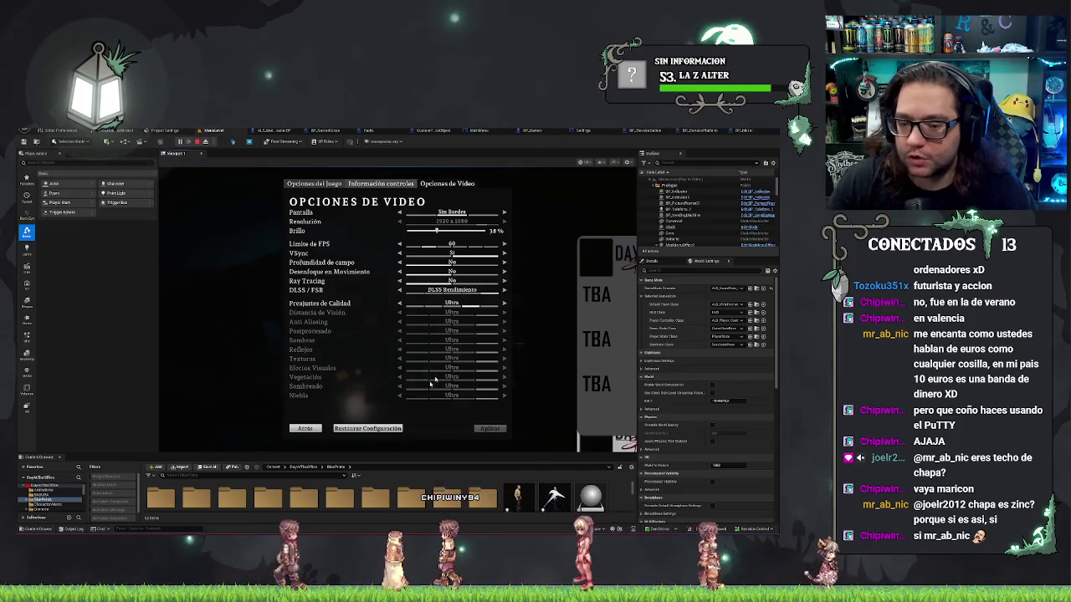
{"action": "key", "text": "Escape"}
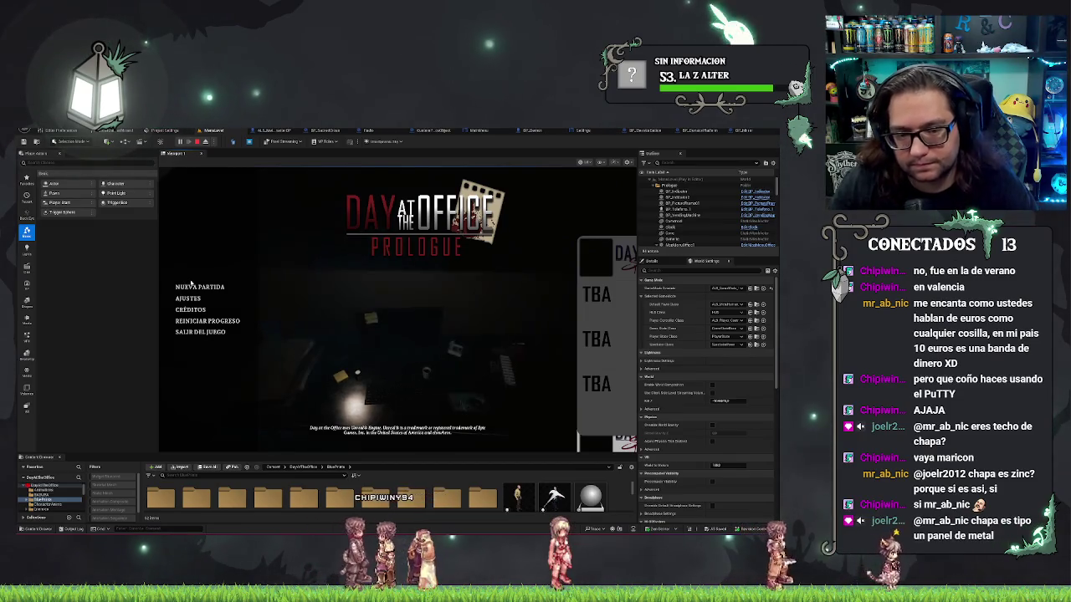
{"action": "key", "text": "Escape"}
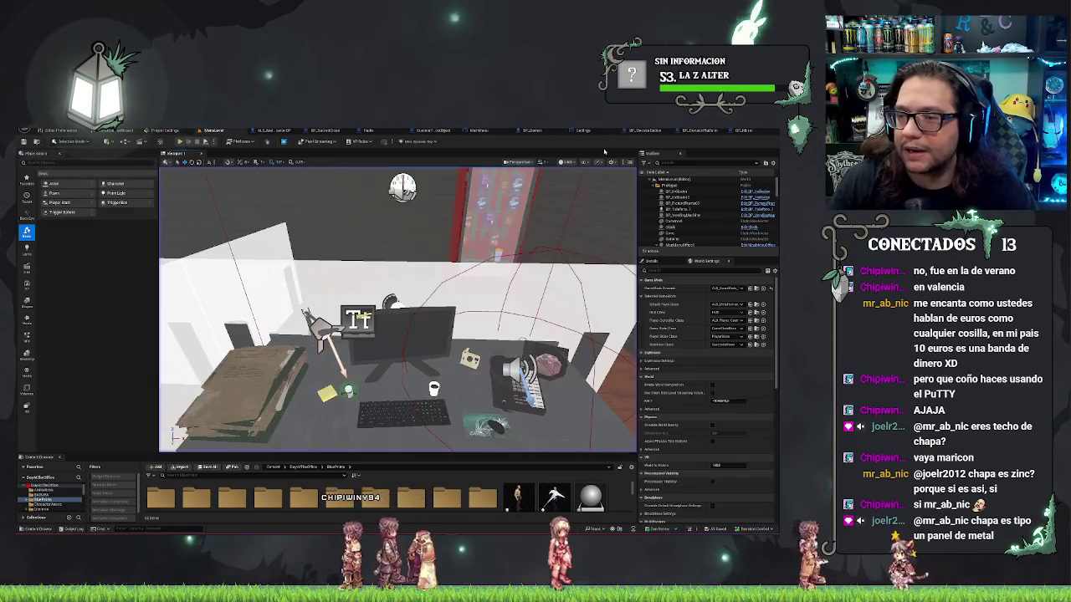
Open the Settings widget blueprint's EventGraph and frame the Event Construct comment group
{"action": "left_click", "coordinate": [590, 132]}
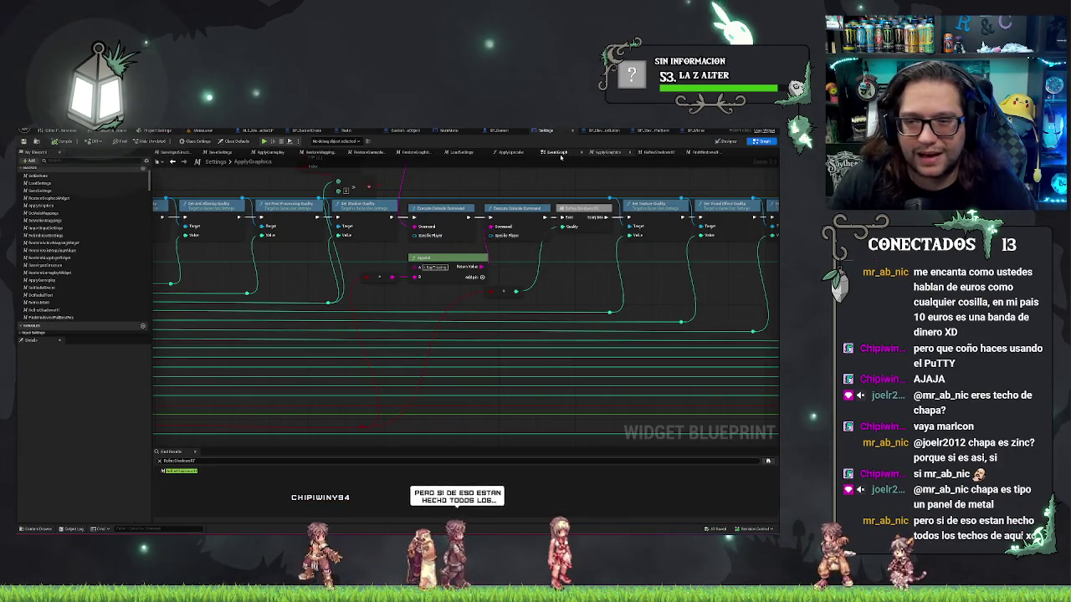
{"action": "left_click", "coordinate": [559, 154]}
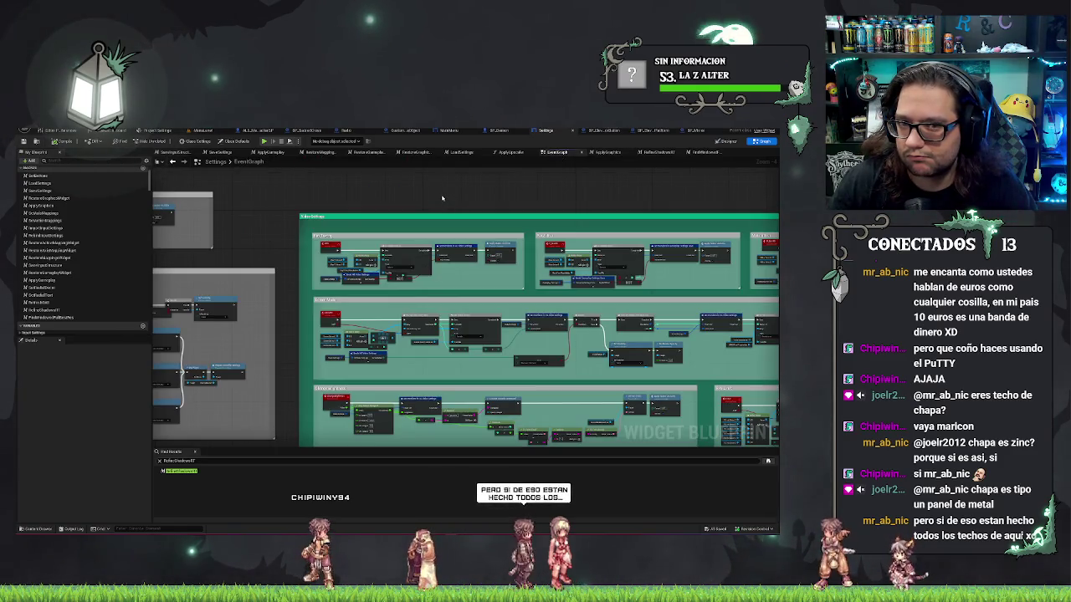
{"action": "left_click_drag", "start_coordinate": [442, 198], "coordinate": [666, 192]}
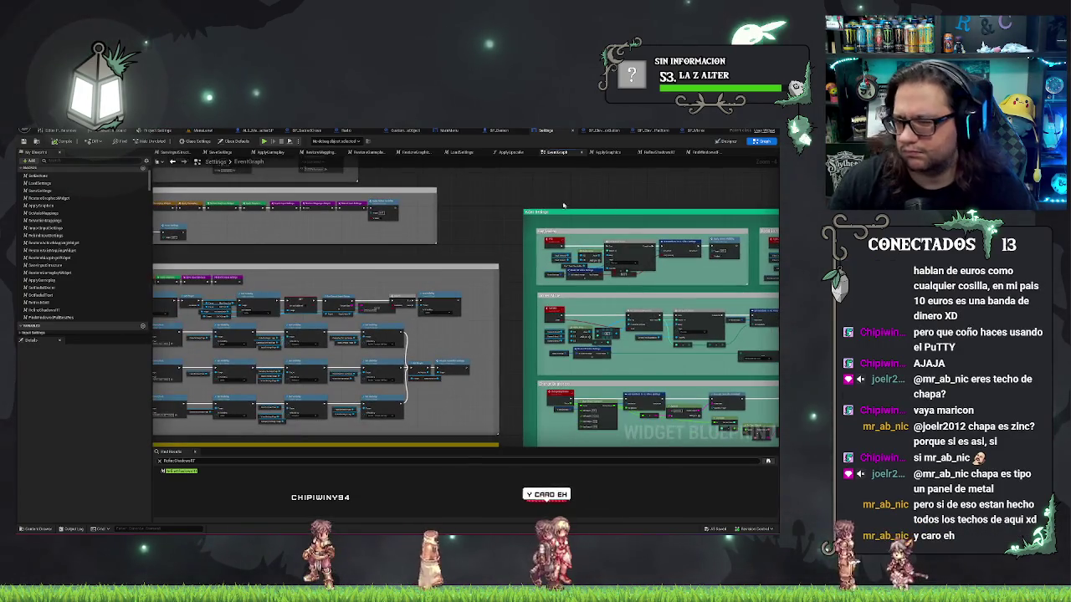
{"action": "left_click_drag", "start_coordinate": [227, 216], "coordinate": [437, 276]}
{"action": "scroll", "coordinate": [310, 251], "scroll_direction": "up", "scroll_amount": 3}
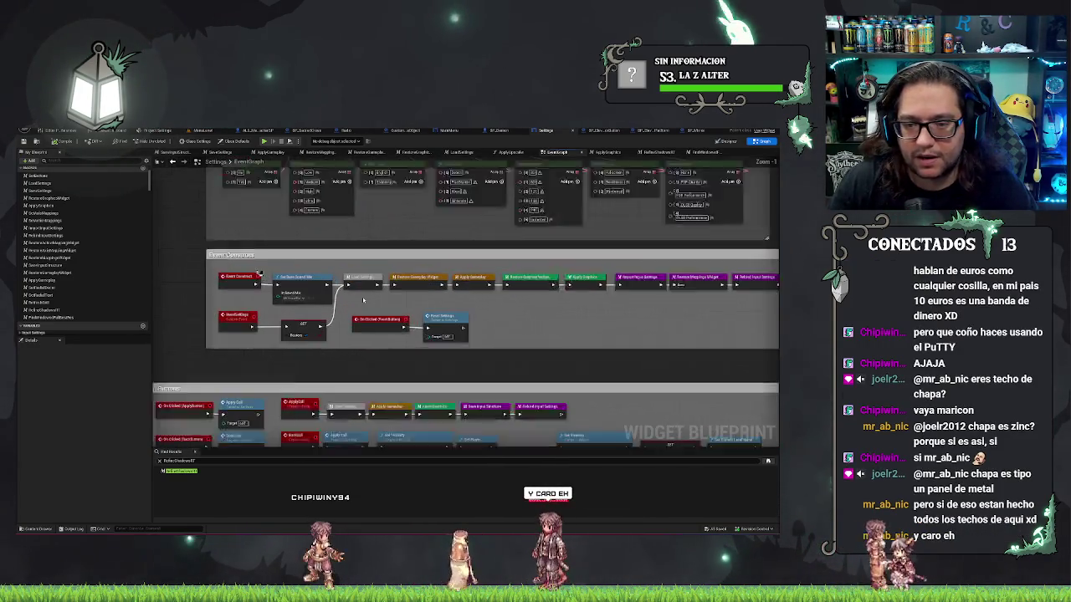
{"action": "left_click_drag", "start_coordinate": [364, 259], "coordinate": [335, 241]}
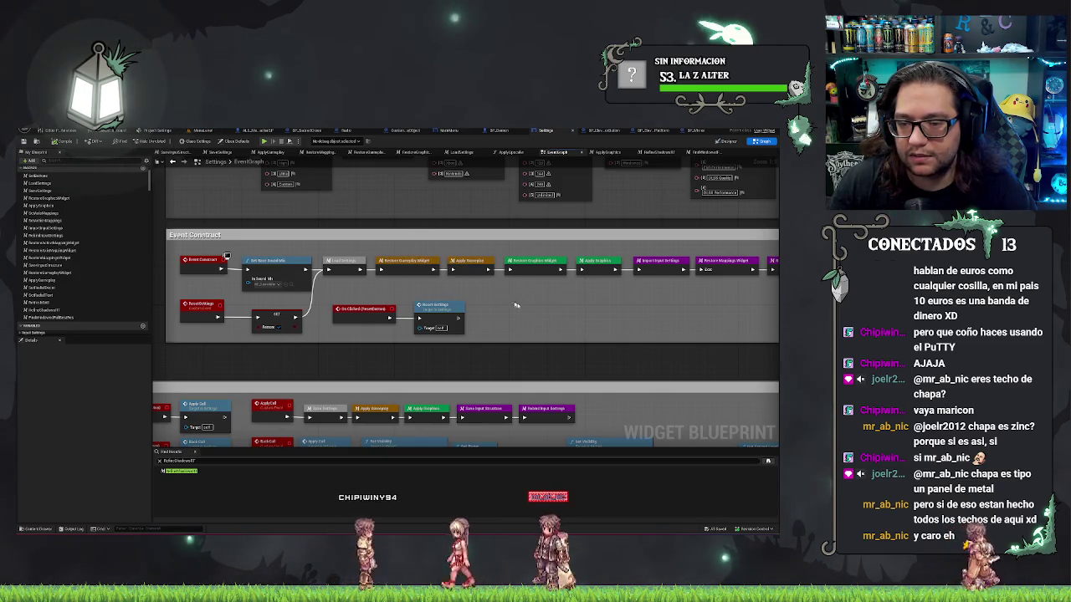
{"action": "left_click_drag", "start_coordinate": [516, 306], "coordinate": [416, 229]}
Open the Restore Graphics Widget function from the Event Construct chain
{"action": "left_click_drag", "start_coordinate": [482, 236], "coordinate": [376, 238]}
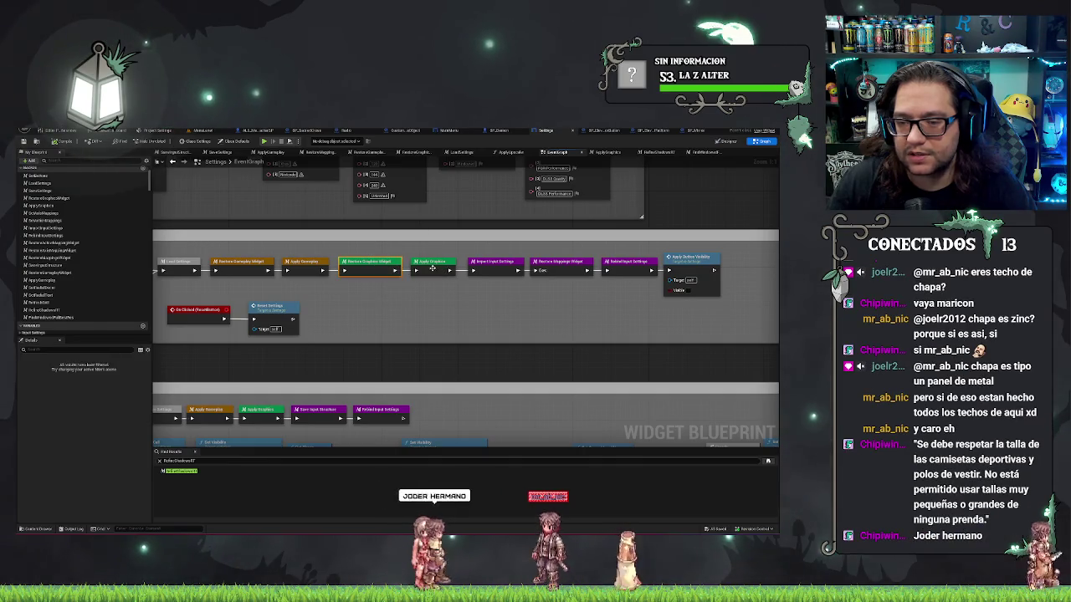
{"action": "left_click_drag", "start_coordinate": [370, 265], "coordinate": [402, 265]}
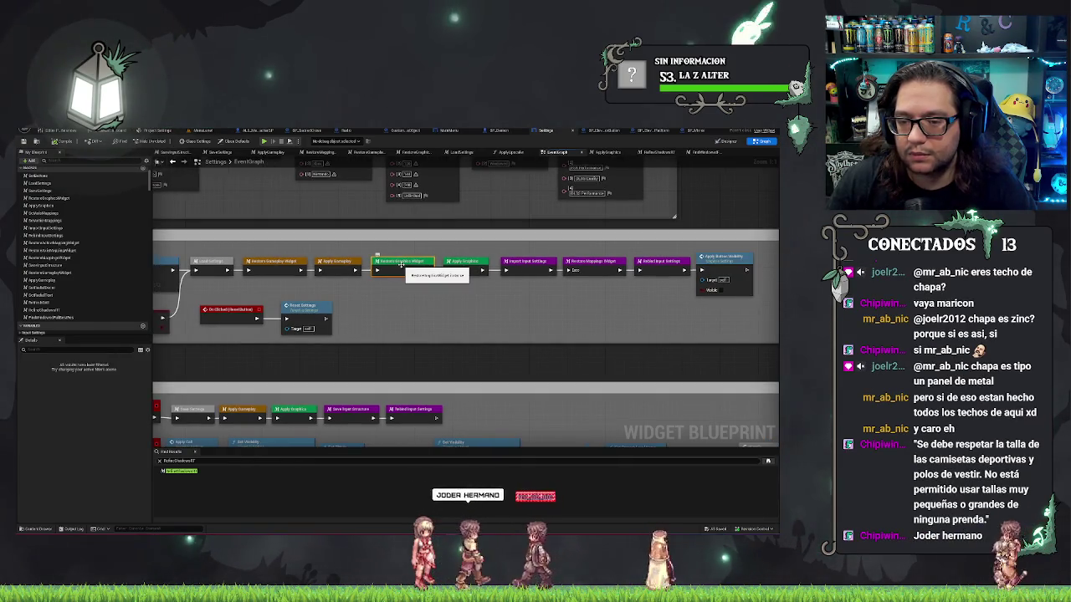
{"action": "double_click", "coordinate": [402, 265]}
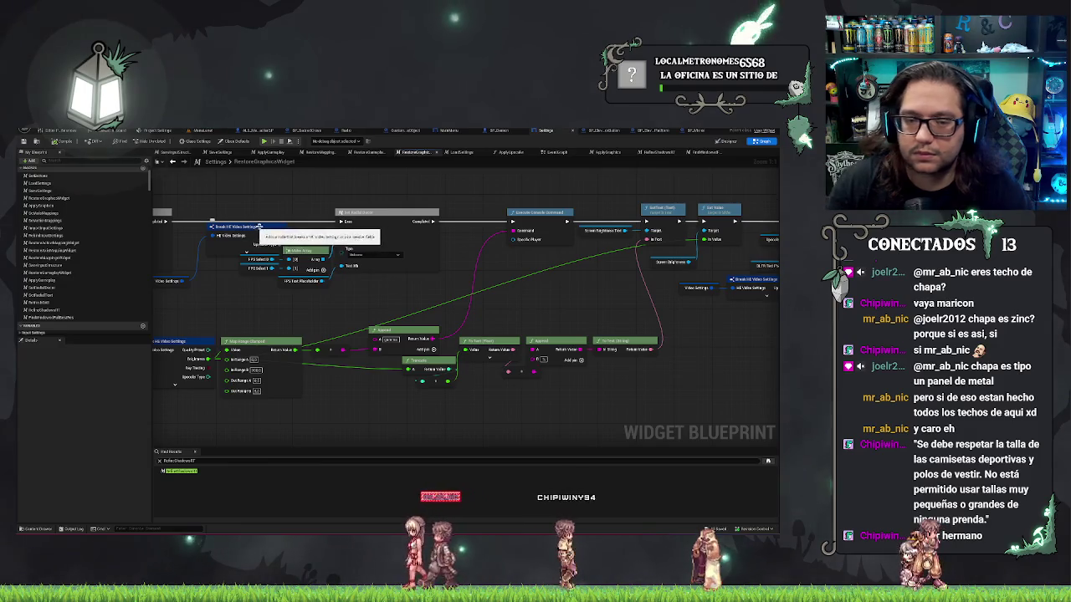
{"action": "left_click", "coordinate": [253, 233]}
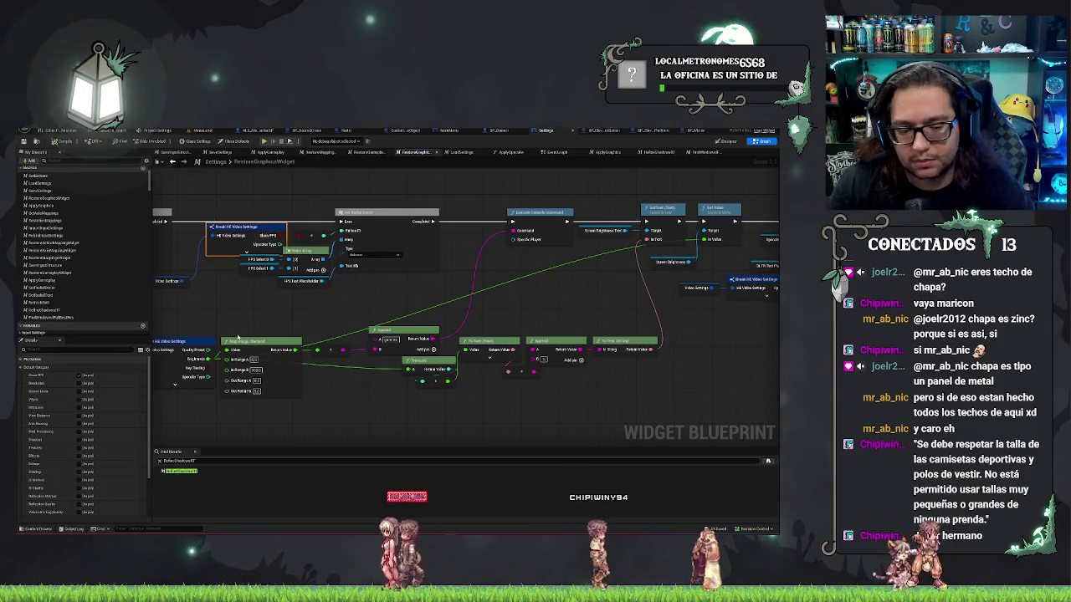
{"action": "scroll", "coordinate": [83, 468], "scroll_direction": "down", "scroll_amount": 3}
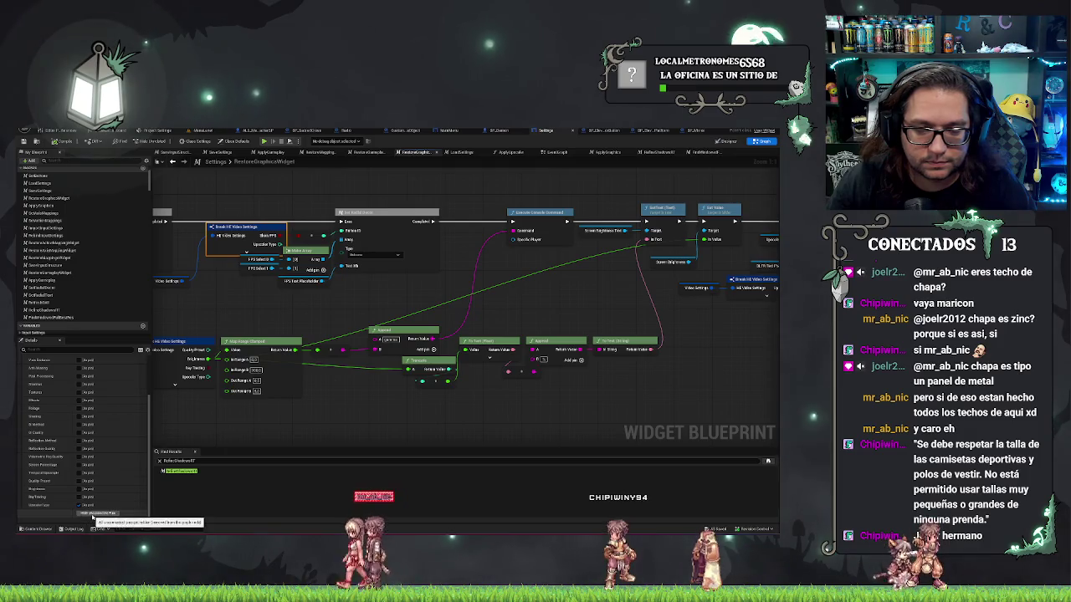
{"action": "left_click_drag", "start_coordinate": [172, 326], "coordinate": [456, 327]}
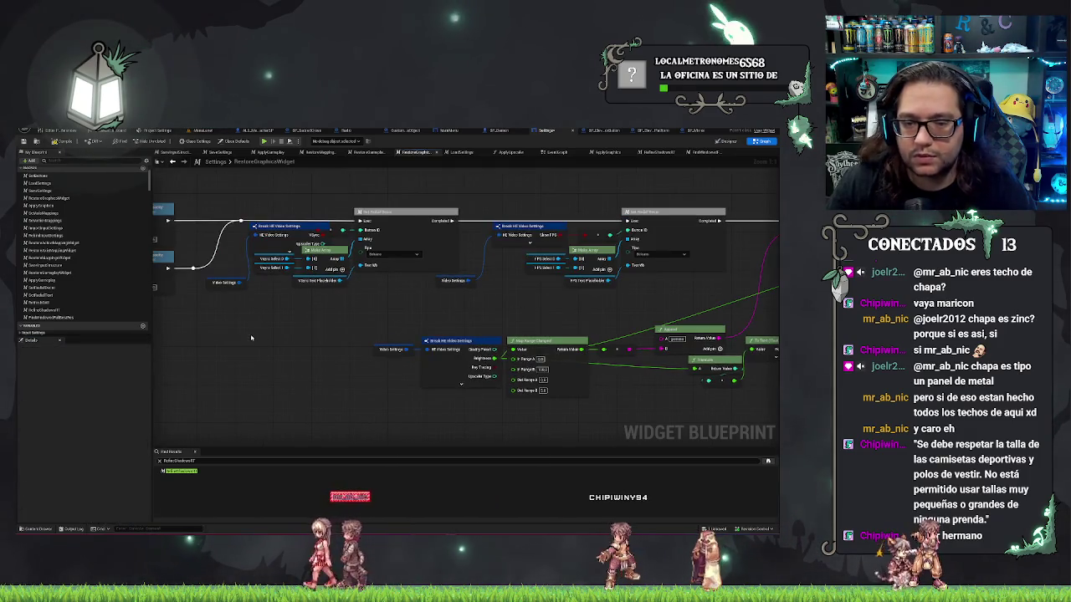
{"action": "left_click_drag", "start_coordinate": [251, 338], "coordinate": [347, 343]}
{"action": "left_click", "coordinate": [372, 239]}
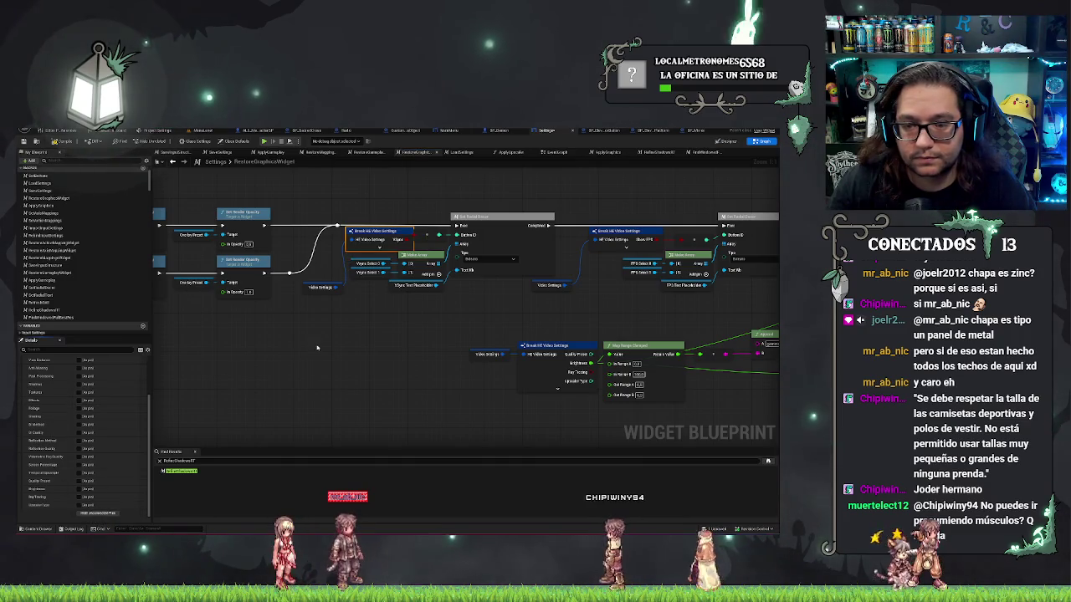
{"action": "key", "text": "alt+Left"}
{"action": "key", "text": "alt+Left"}
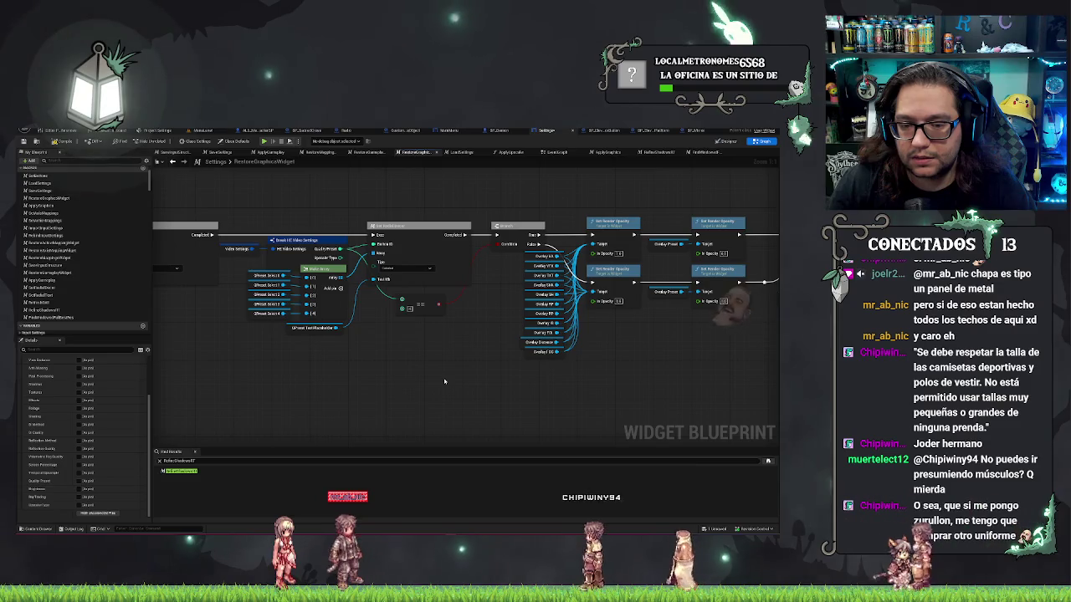
{"action": "key", "text": "alt+Left"}
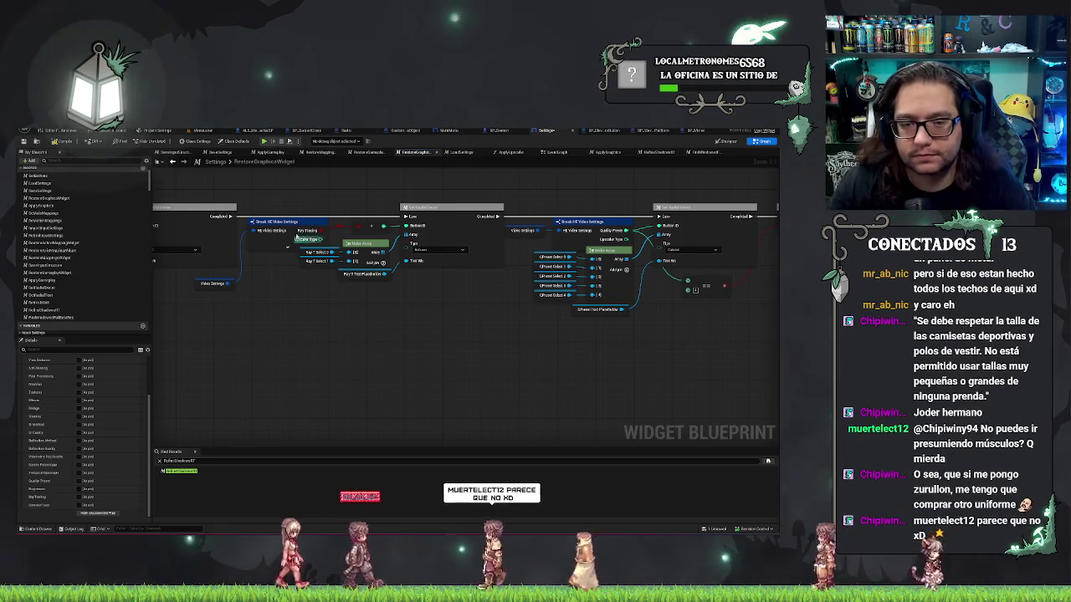
{"action": "left_click", "coordinate": [583, 221]}
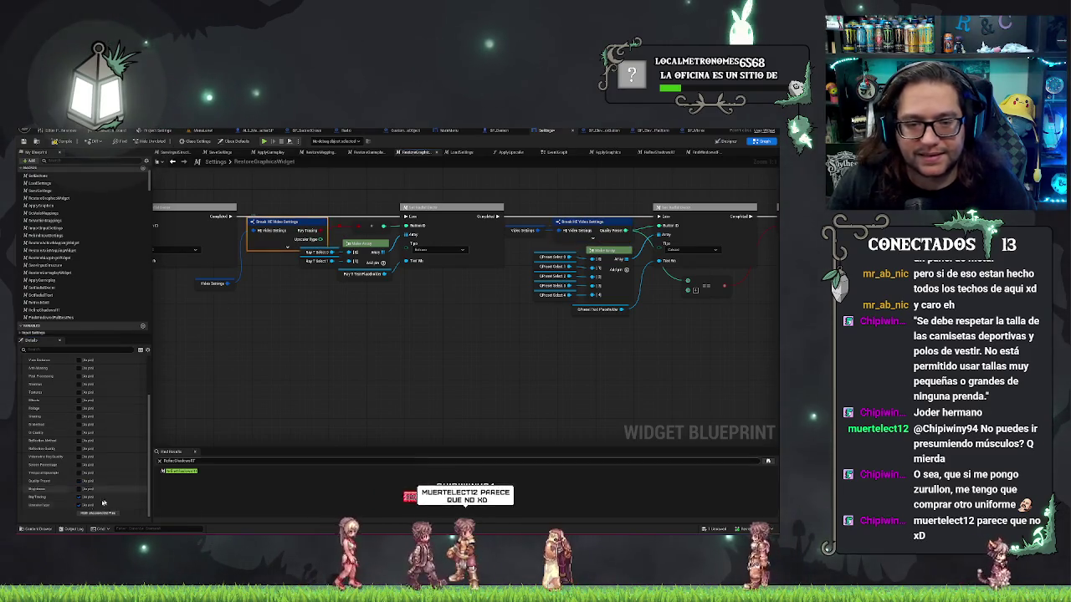
{"action": "left_click_drag", "start_coordinate": [647, 364], "coordinate": [476, 394]}
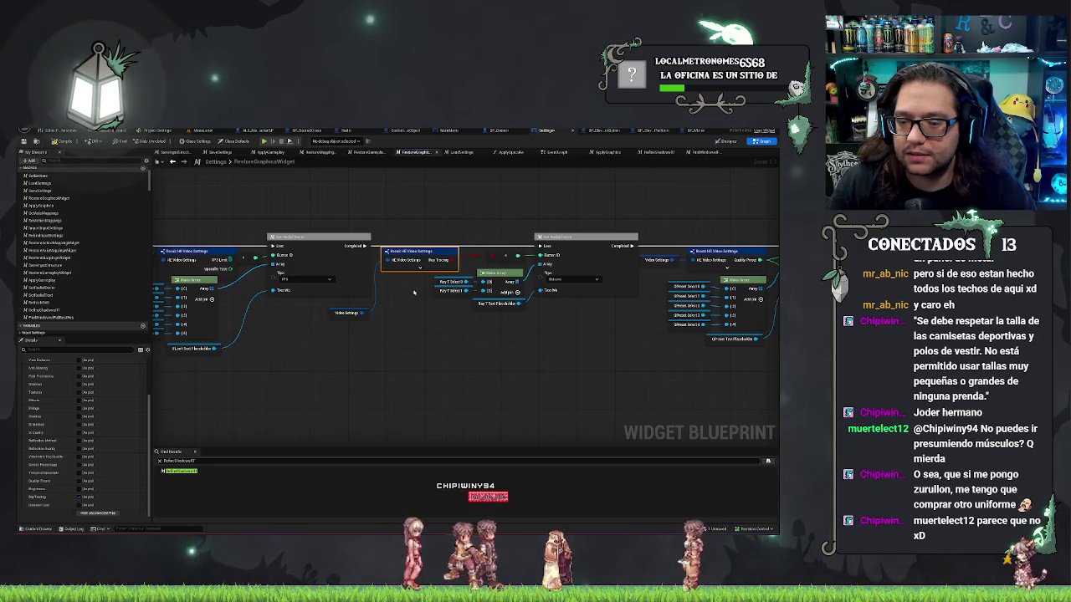
{"action": "mouse_move", "coordinate": [458, 284]}
{"action": "left_mouse_down"}
{"action": "mouse_move", "coordinate": [527, 339]}
{"action": "mouse_move", "coordinate": [494, 383]}
{"action": "left_mouse_up"}
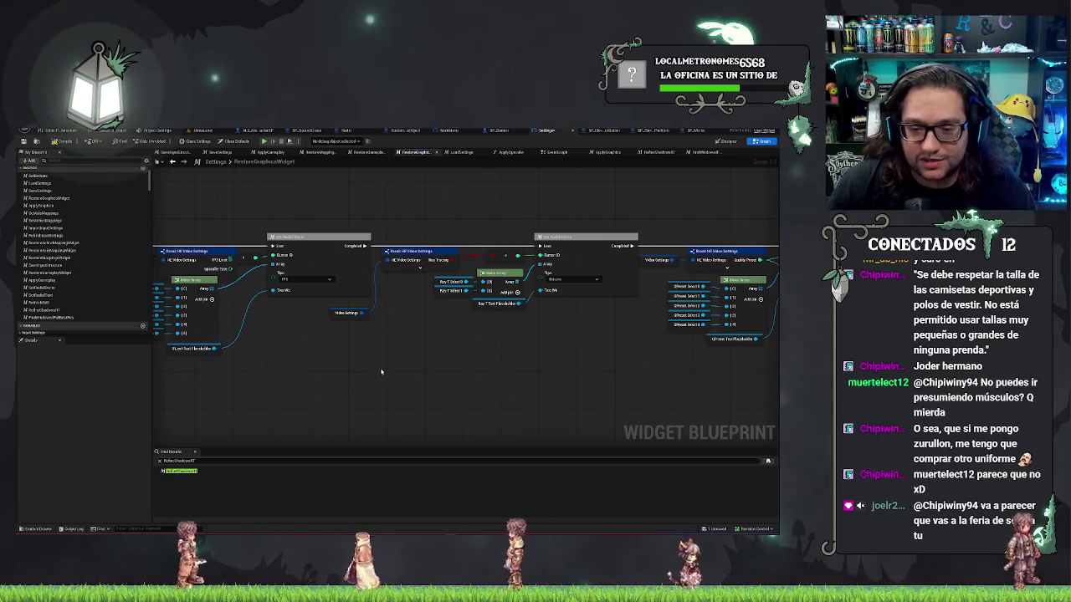
Save the Settings widget blueprint and its RestoreGraphicsWidget logic with Ctrl+S
{"action": "key", "text": "ctrl+s"}
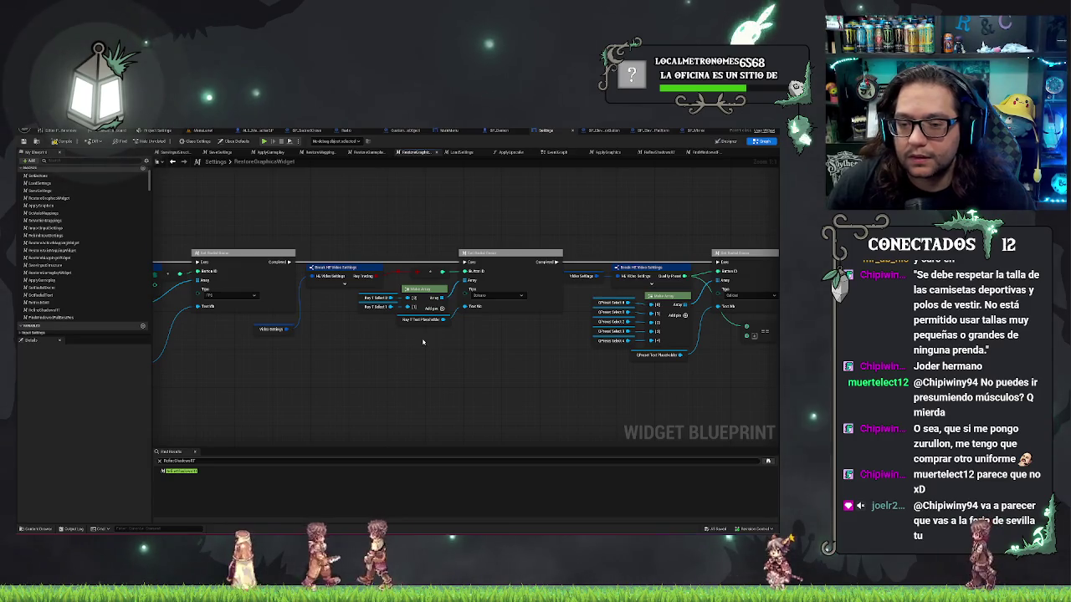
Select the Break Video Settings node, then switch to the ApplyGraphics function graph
{"action": "left_click", "coordinate": [354, 279]}
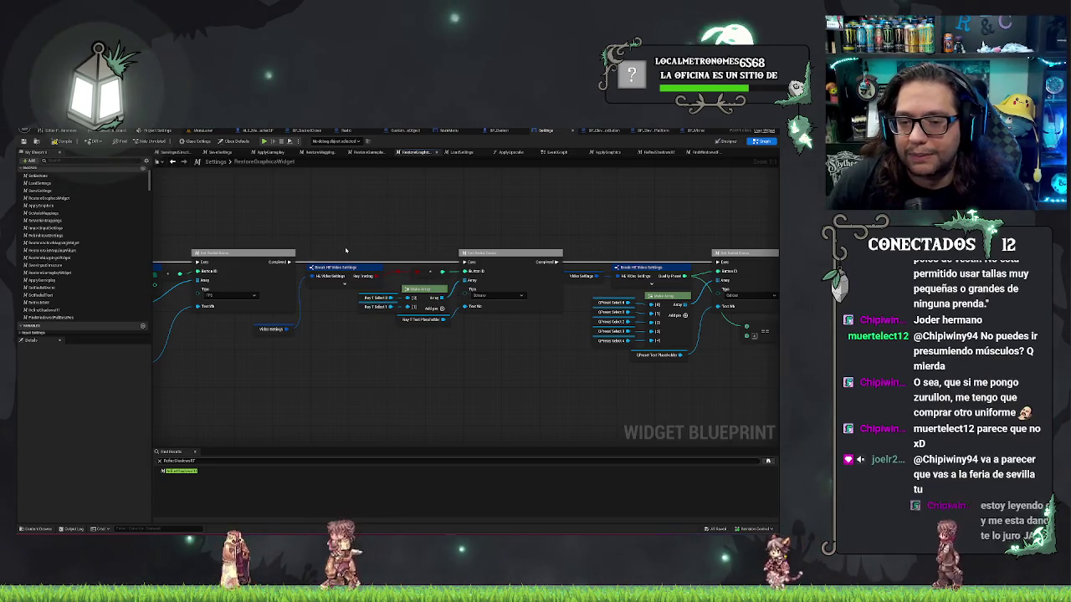
{"action": "mouse_move", "coordinate": [355, 276]}
{"action": "left_mouse_down"}
{"action": "mouse_move", "coordinate": [355, 294]}
{"action": "mouse_move", "coordinate": [393, 322]}
{"action": "mouse_move", "coordinate": [569, 323]}
{"action": "left_mouse_up"}
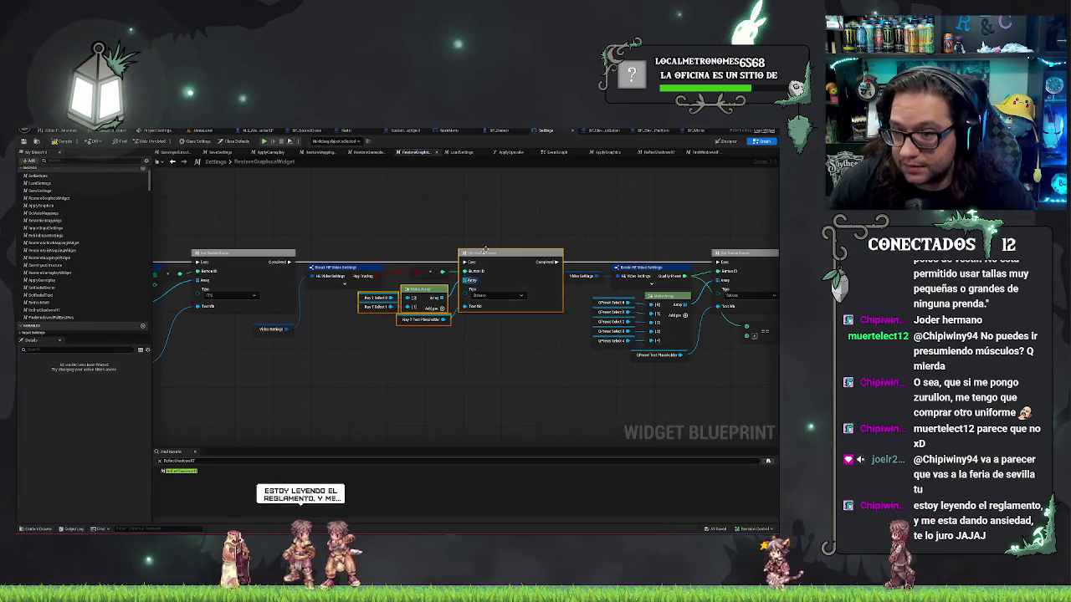
{"action": "left_click", "coordinate": [604, 152]}
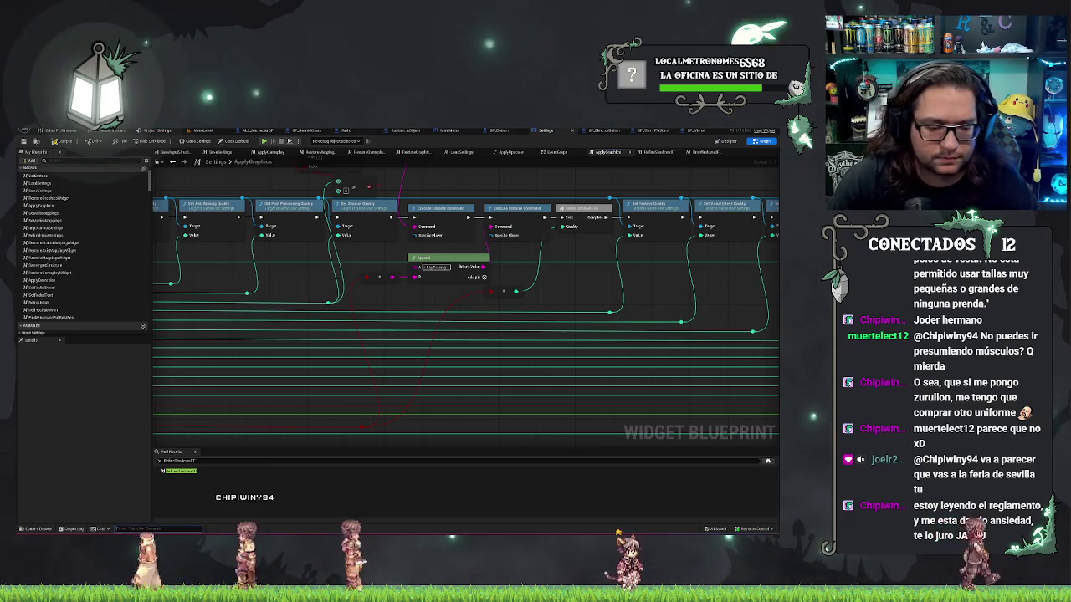
Run the r.RayTracing console command and check its result in the output log
{"action": "type", "text": "r.RayTracing"}
{"action": "key", "text": "Return"}
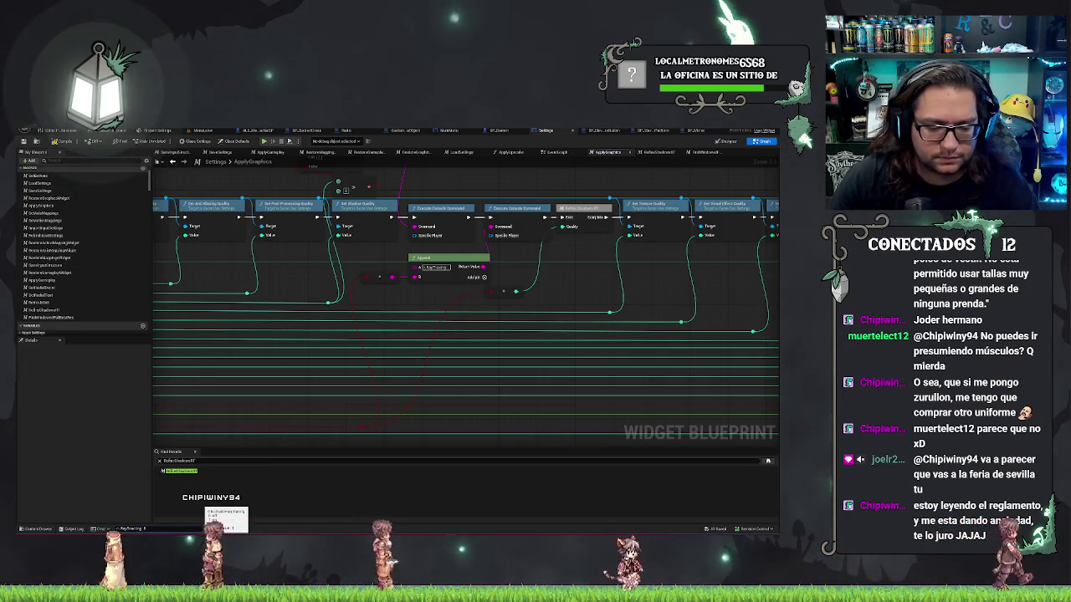
{"action": "left_click", "coordinate": [73, 529]}
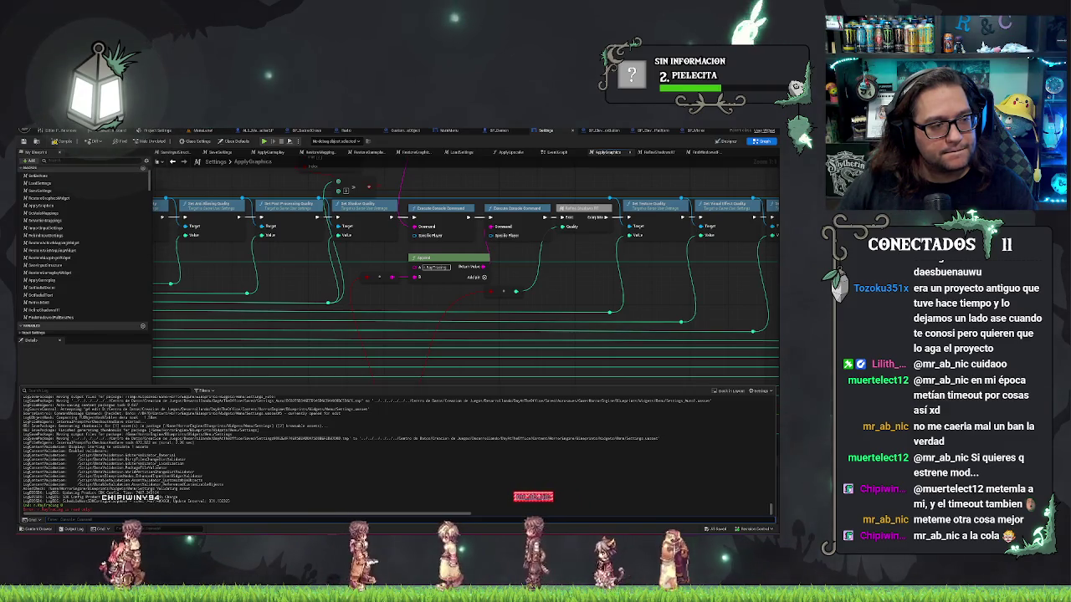
{"action": "left_click", "coordinate": [399, 341]}
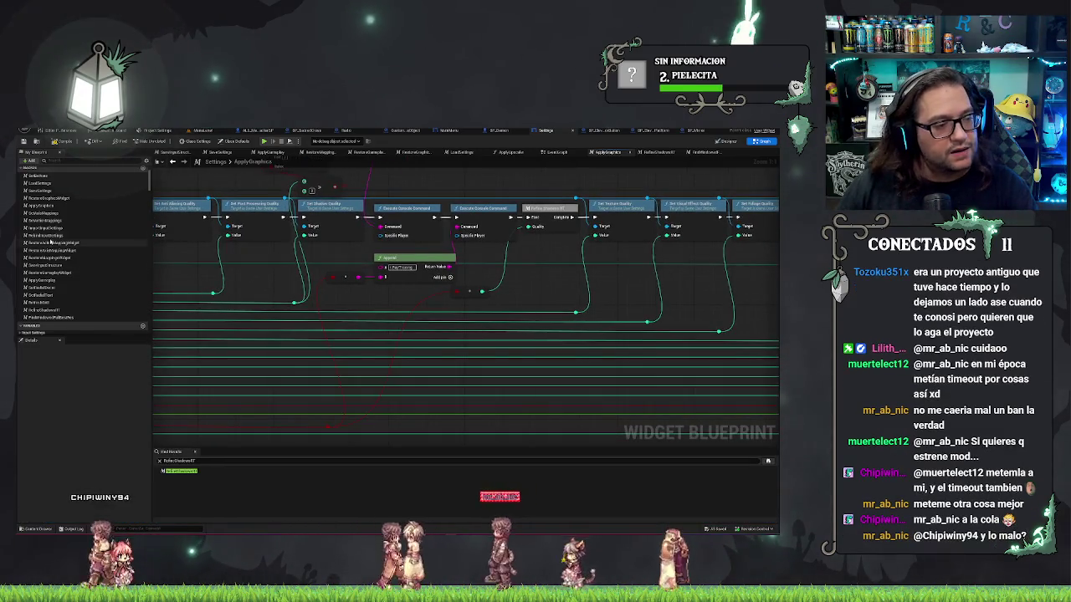
Pan across the ApplyGraphics graph, then open Project Settings on the Project - Description page
{"action": "mouse_move", "coordinate": [431, 321]}
{"action": "left_mouse_down"}
{"action": "mouse_move", "coordinate": [493, 320]}
{"action": "mouse_move", "coordinate": [466, 332]}
{"action": "left_mouse_up"}
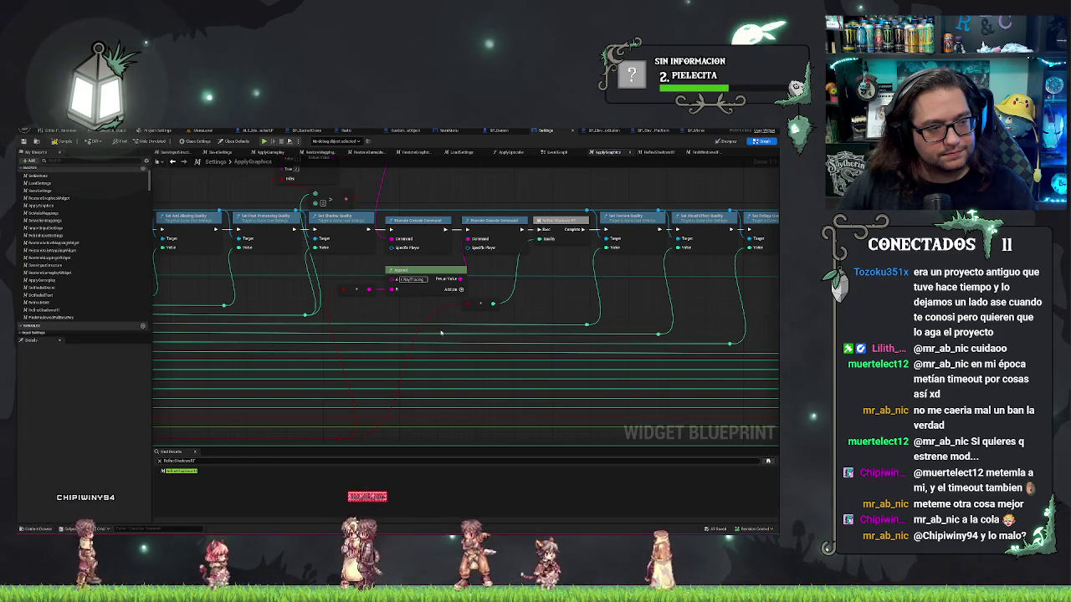
{"action": "left_click_drag", "start_coordinate": [441, 333], "coordinate": [437, 357]}
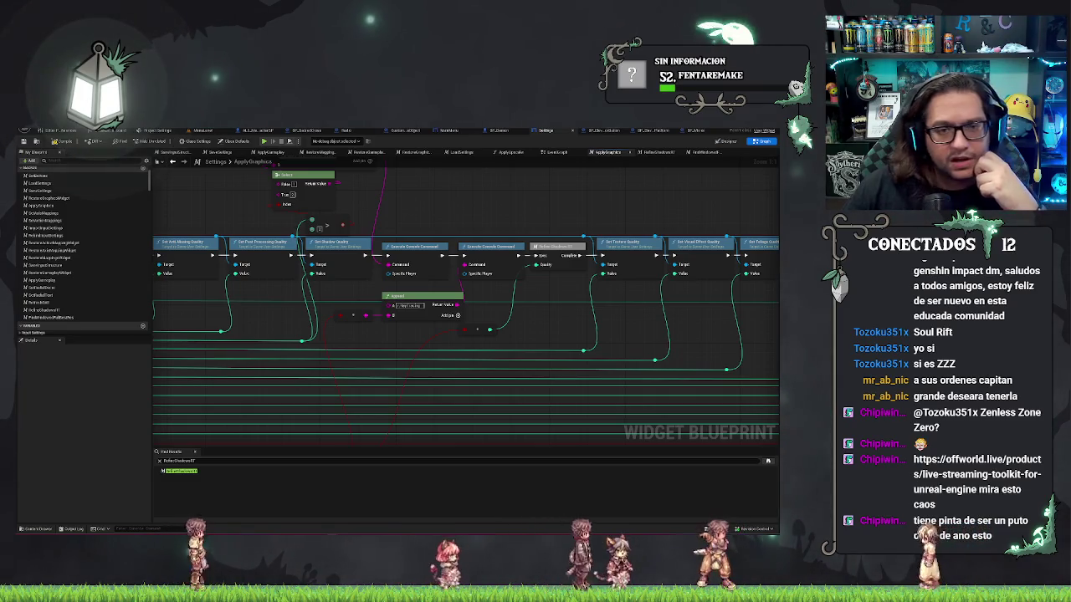
{"action": "left_click", "coordinate": [149, 131]}
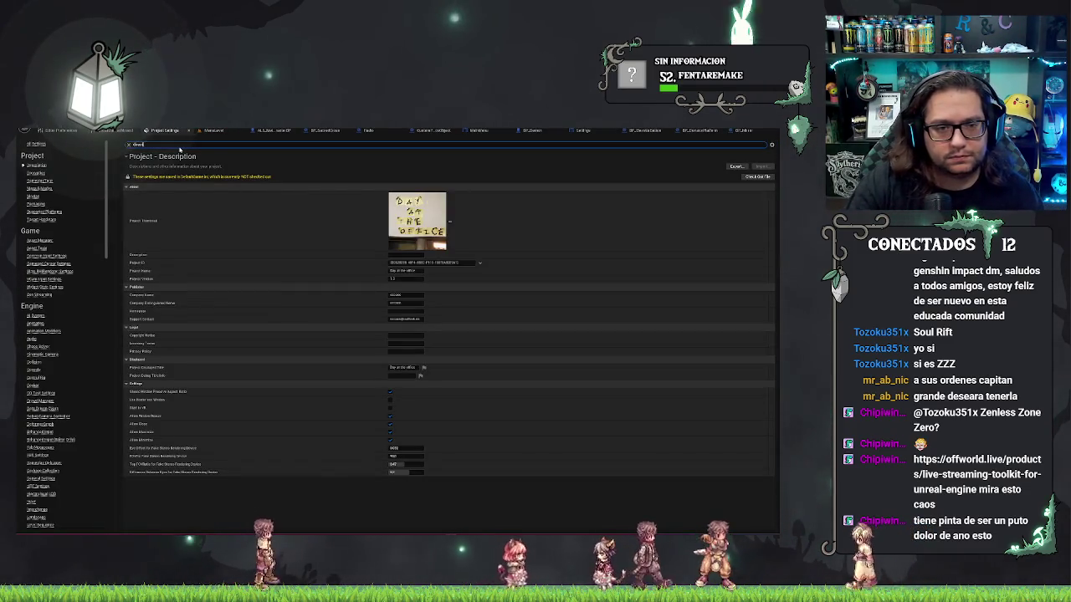
{"action": "type", "text": "directx"}
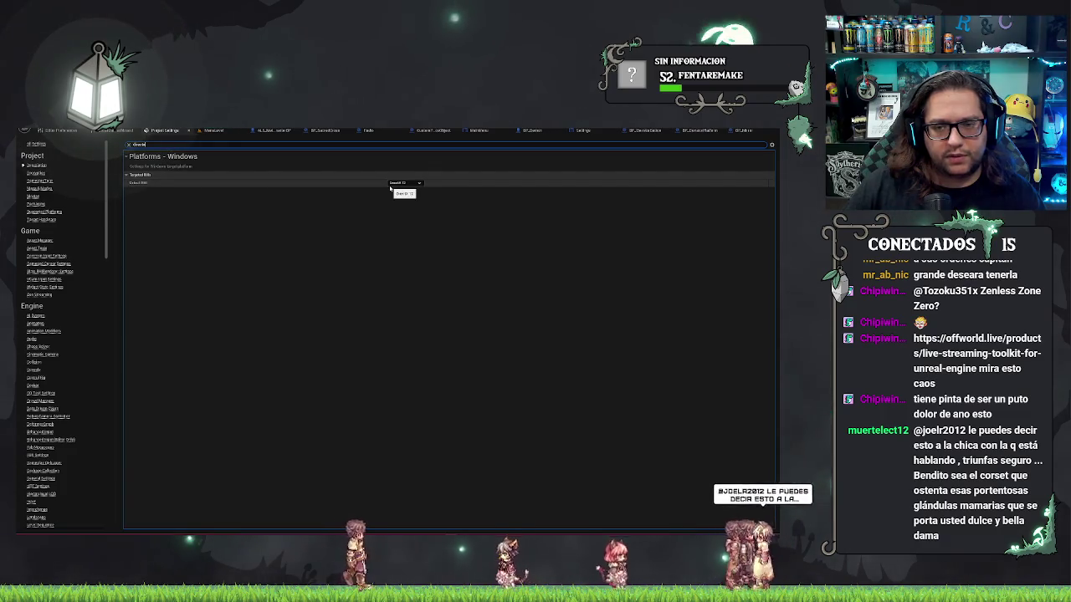
{"action": "left_click", "coordinate": [130, 146]}
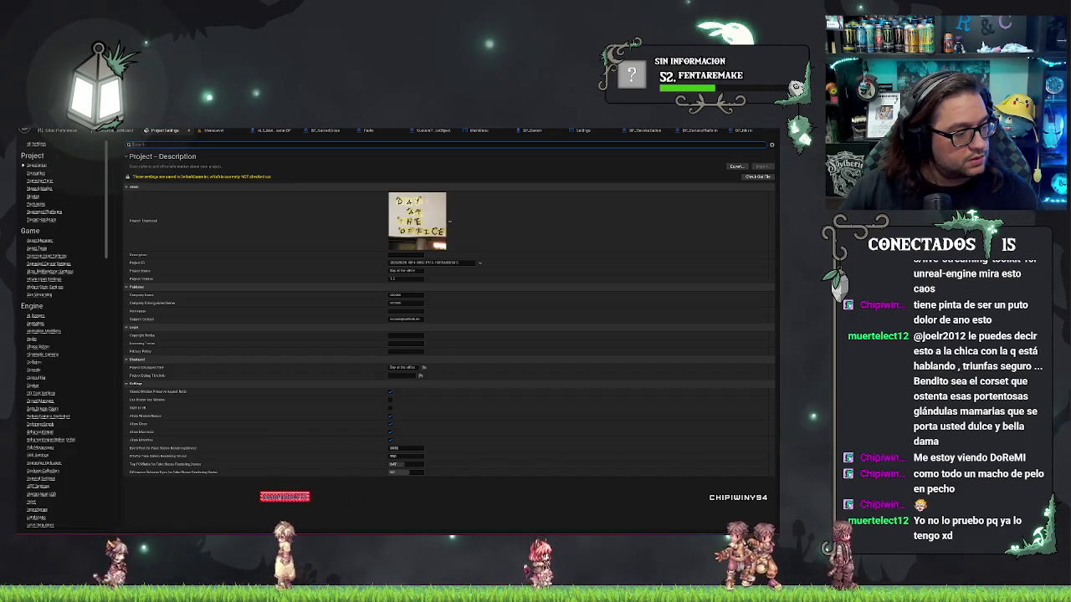
{"action": "key", "text": "alt+Tab"}
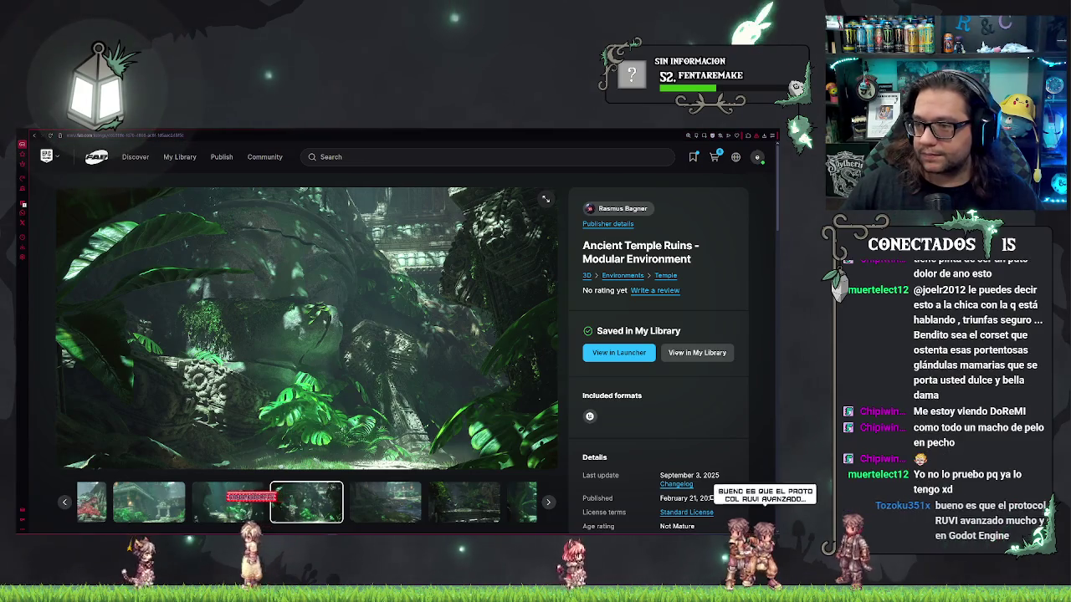
{"action": "key", "text": "alt+Tab"}
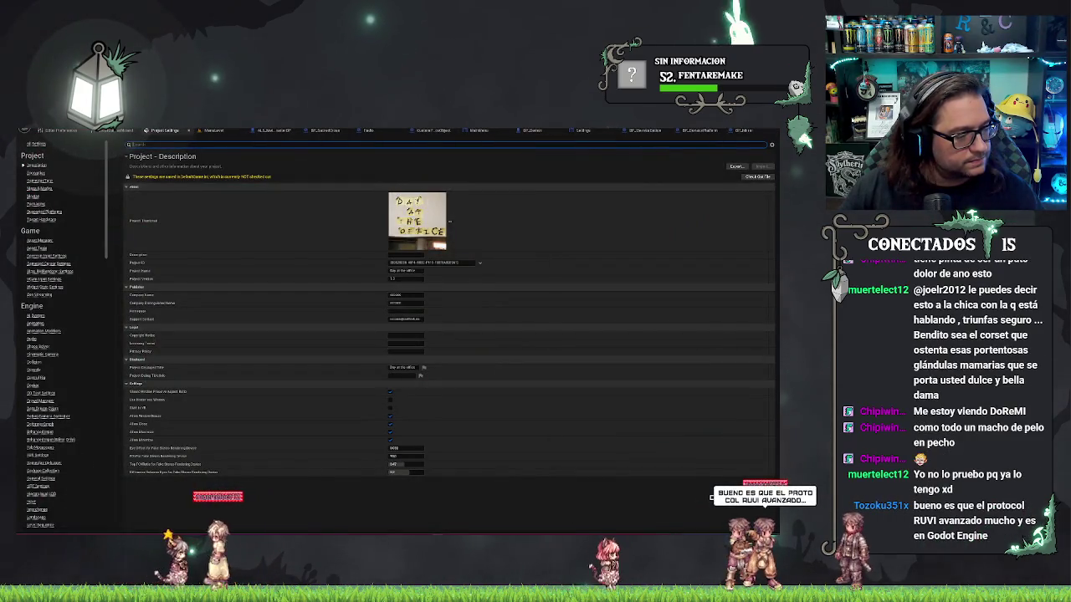
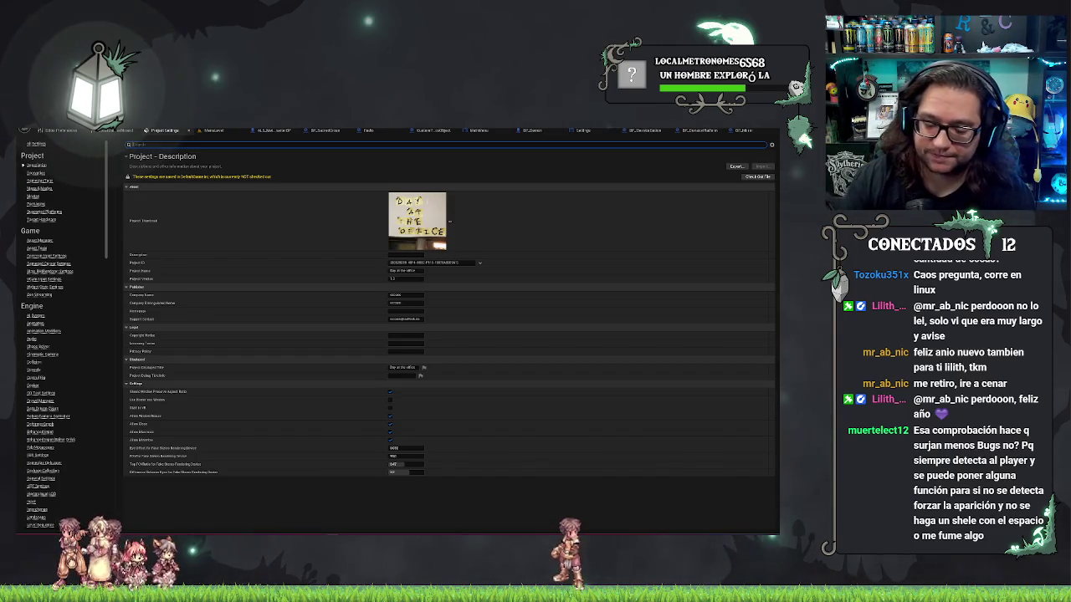
Search the Windows platform settings for 'directx', then return to the level's 3D viewport
{"action": "key", "text": "alt+Tab"}
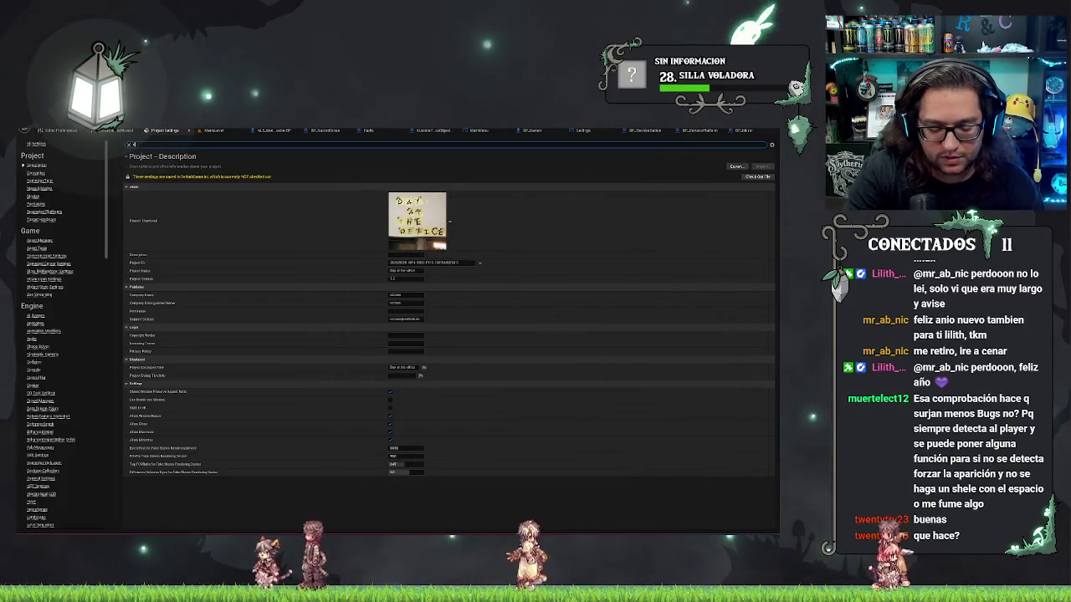
{"action": "type", "text": "directx"}
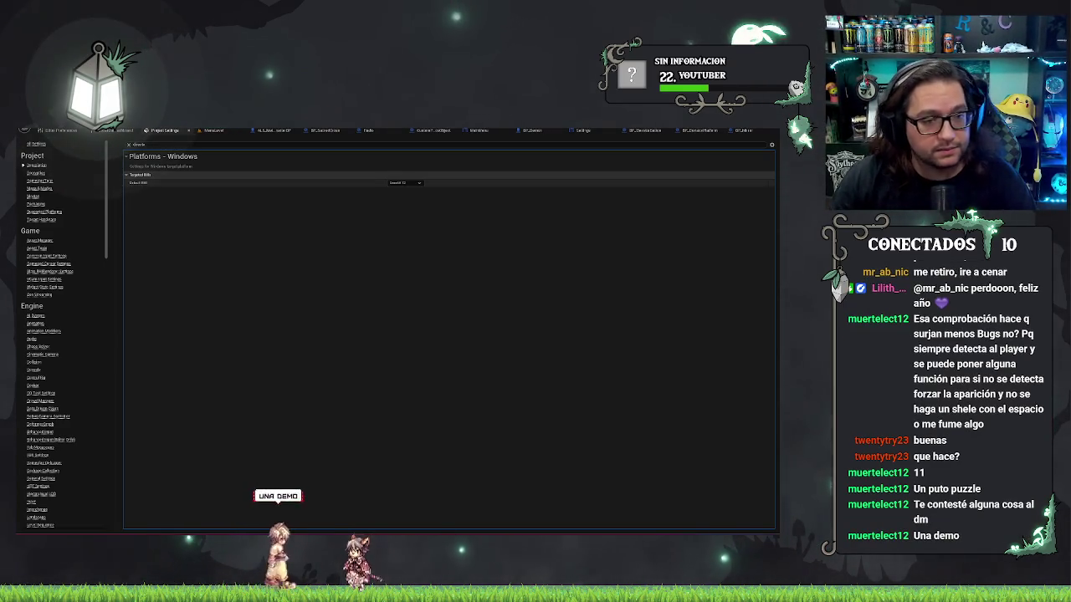
{"action": "left_click", "coordinate": [214, 131]}
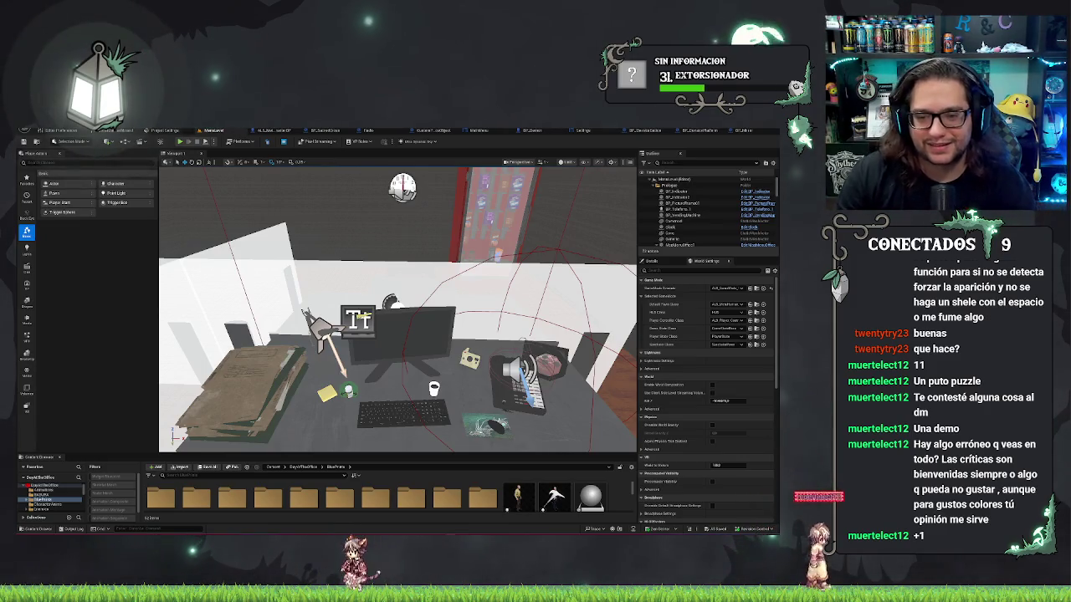
Start a Play-In-Editor session of the office level and choose NUEVA PARTIDA
{"action": "mouse_move", "coordinate": [397, 310]}
{"action": "left_mouse_down"}
{"action": "mouse_move", "coordinate": [385, 301]}
{"action": "mouse_move", "coordinate": [410, 305]}
{"action": "mouse_move", "coordinate": [398, 306]}
{"action": "left_mouse_up"}
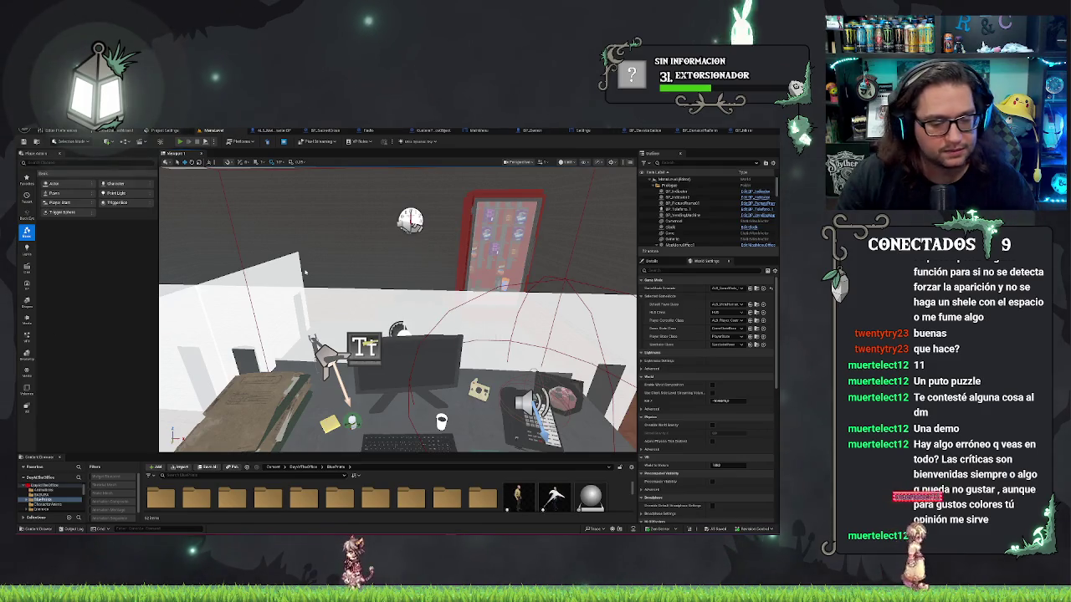
{"action": "left_click", "coordinate": [179, 142]}
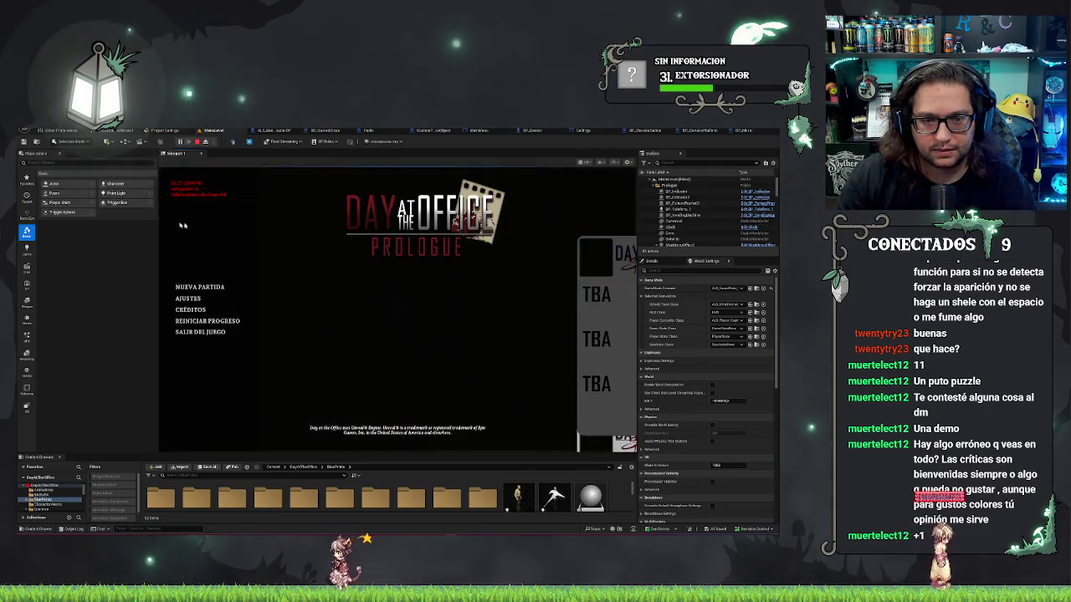
{"action": "left_click", "coordinate": [200, 287]}
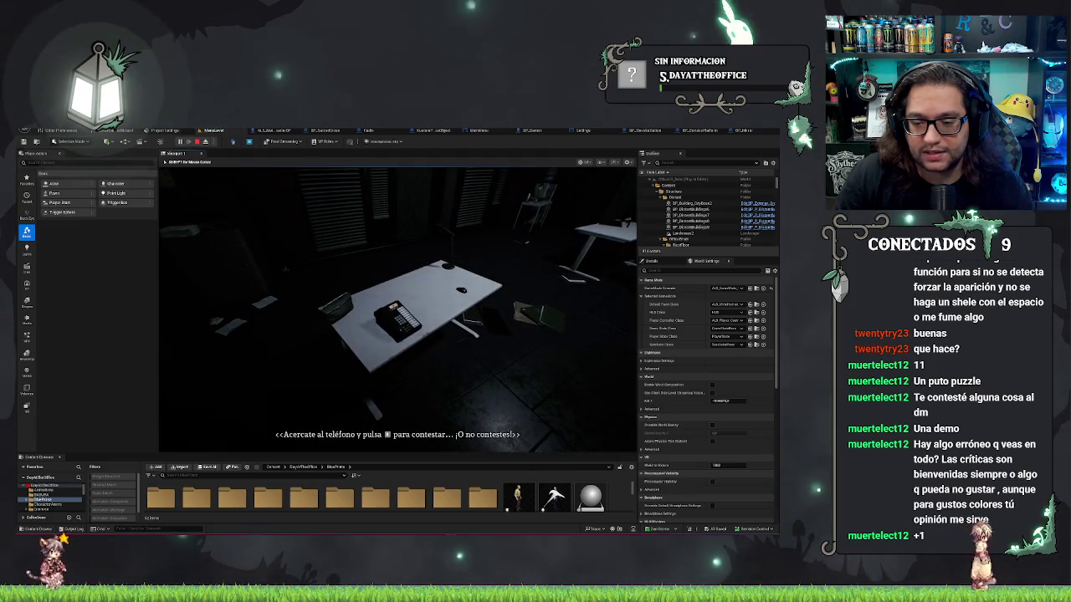
Answer the desk phone, pass the mysterious voice's line, and collect the pistol and corporate leaflet
{"action": "key", "text": "e"}
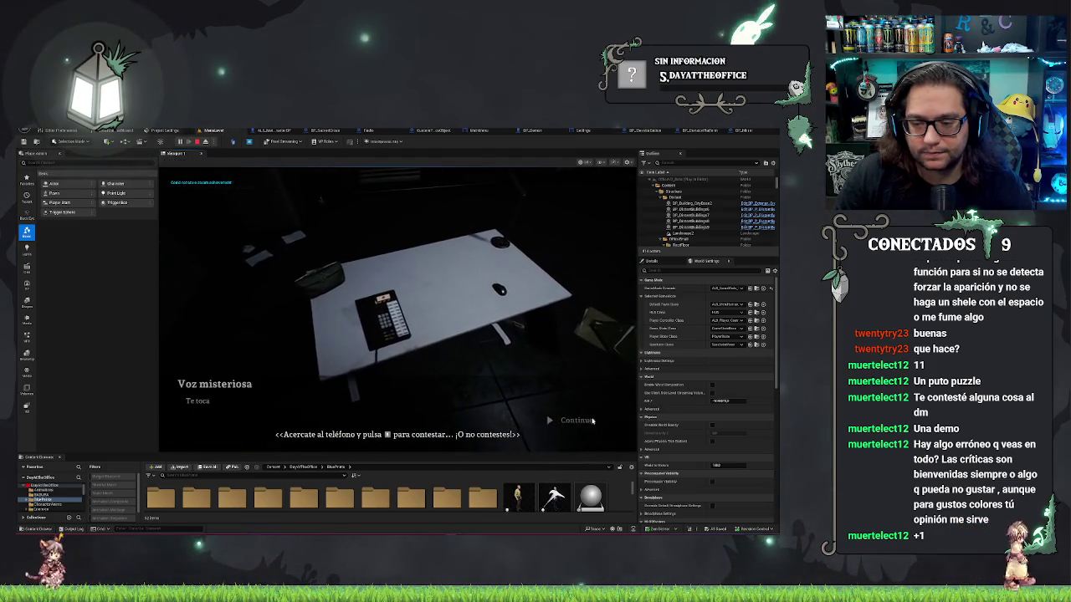
{"action": "left_click", "coordinate": [591, 421]}
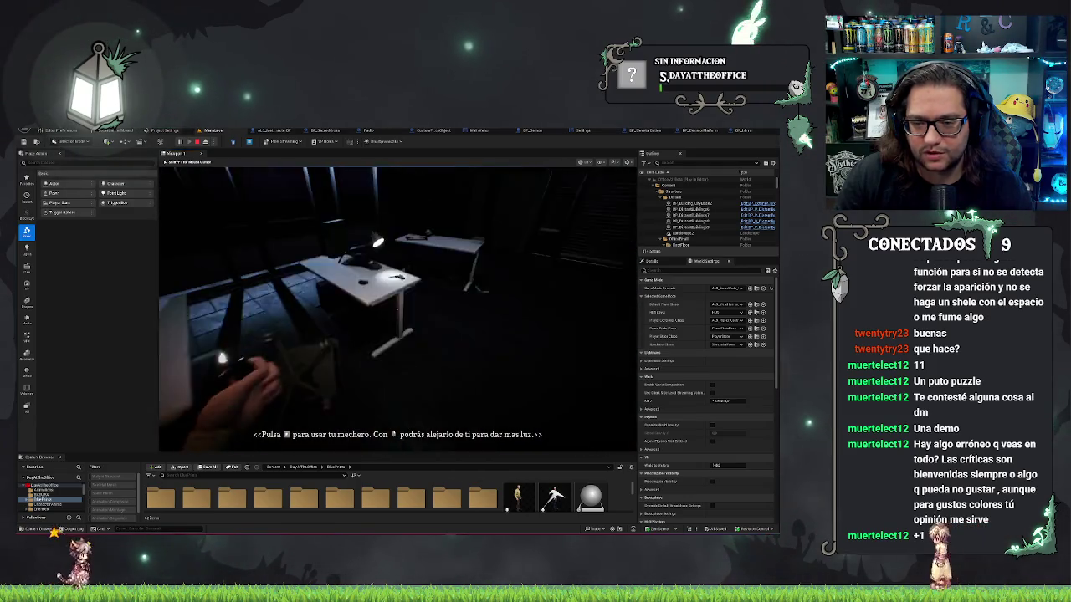
{"action": "key", "text": "e"}
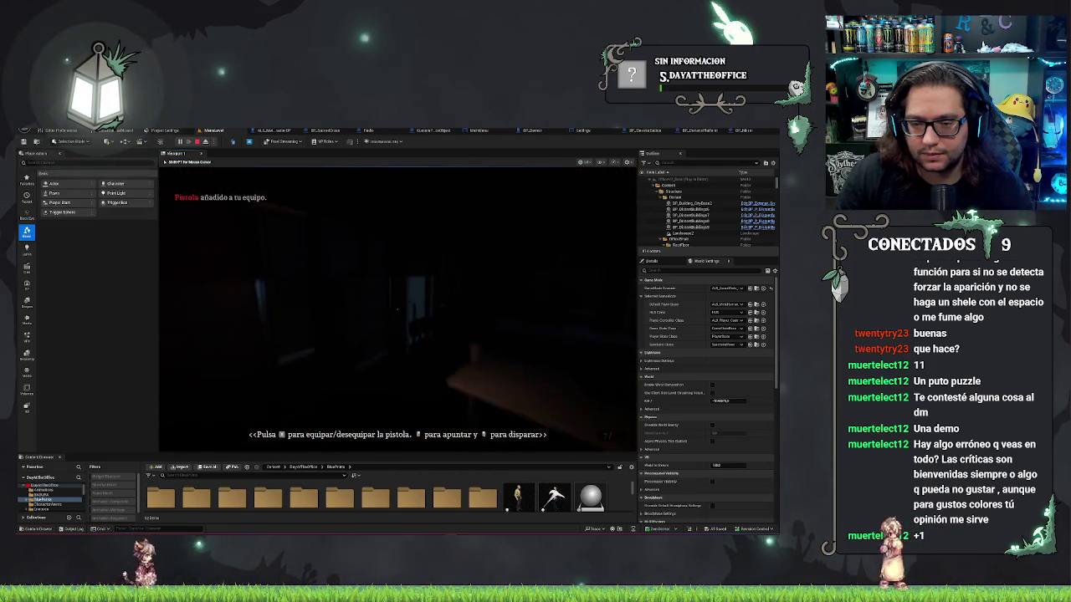
{"action": "key", "text": "e"}
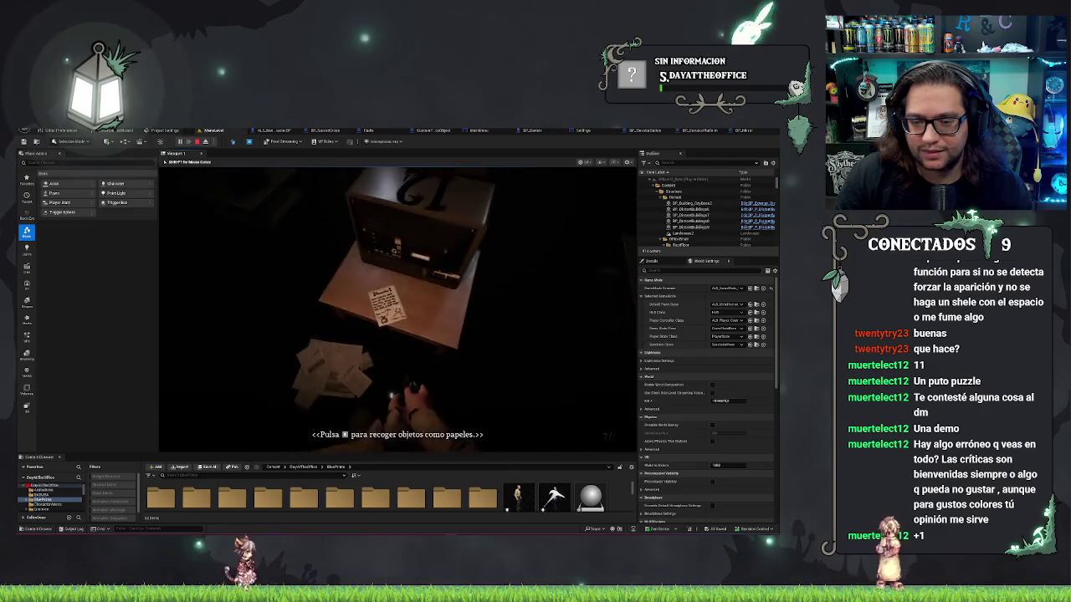
{"action": "key", "text": "e"}
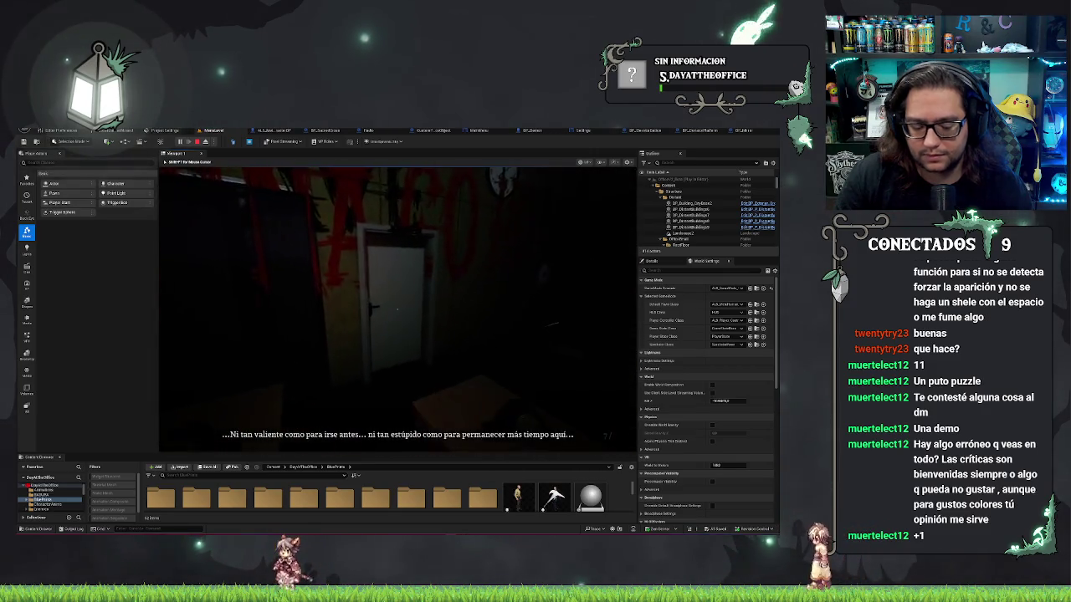
Pause the game, look at its settings screen, and resume with Continuar
{"action": "key", "text": "Escape"}
{"action": "left_click", "coordinate": [178, 308]}
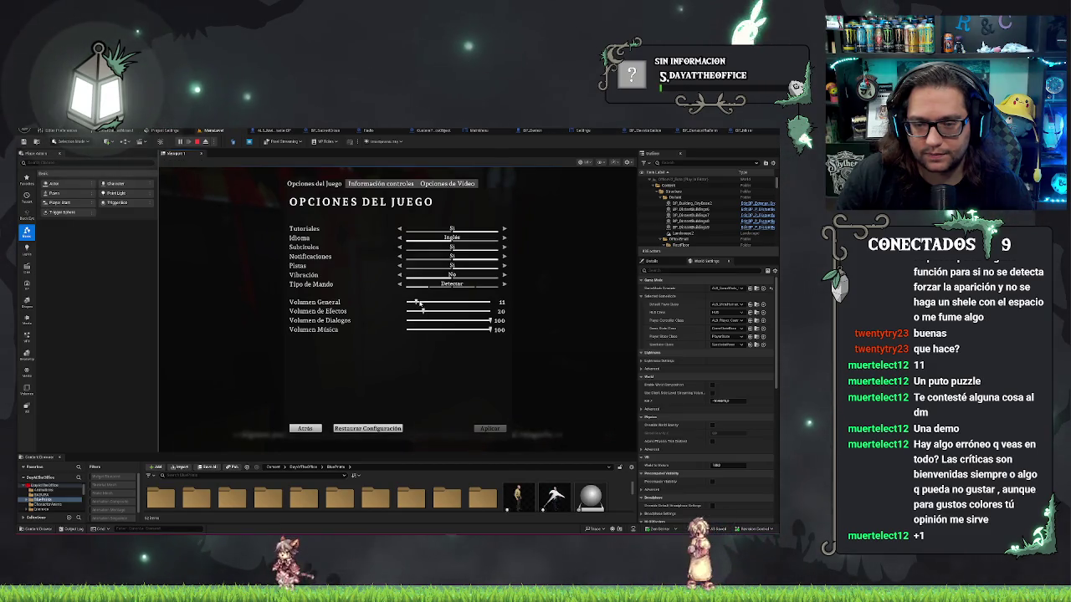
{"action": "left_click", "coordinate": [301, 429]}
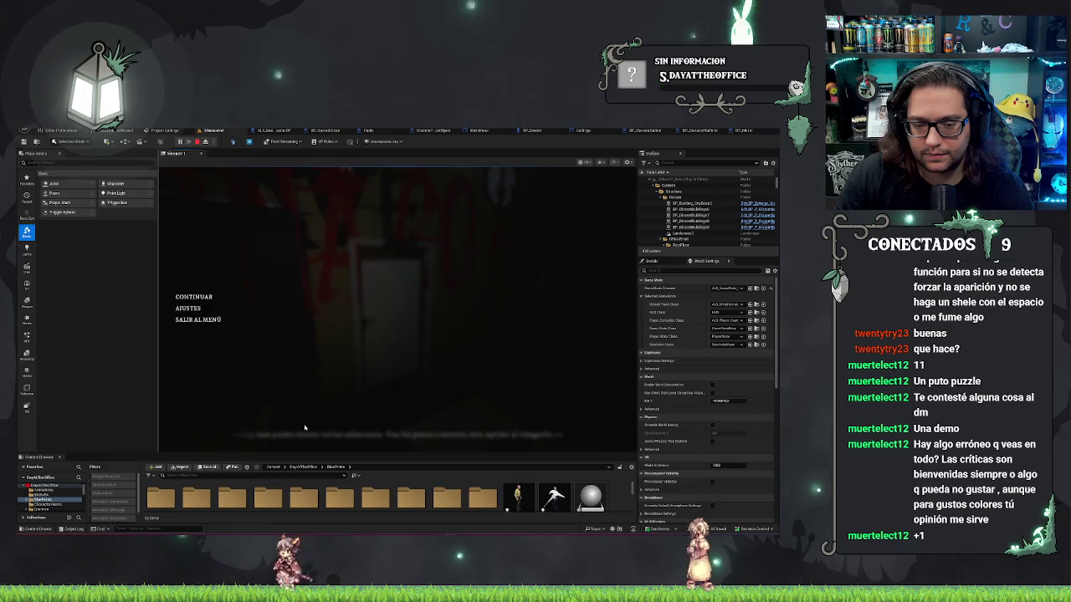
{"action": "left_click", "coordinate": [204, 297]}
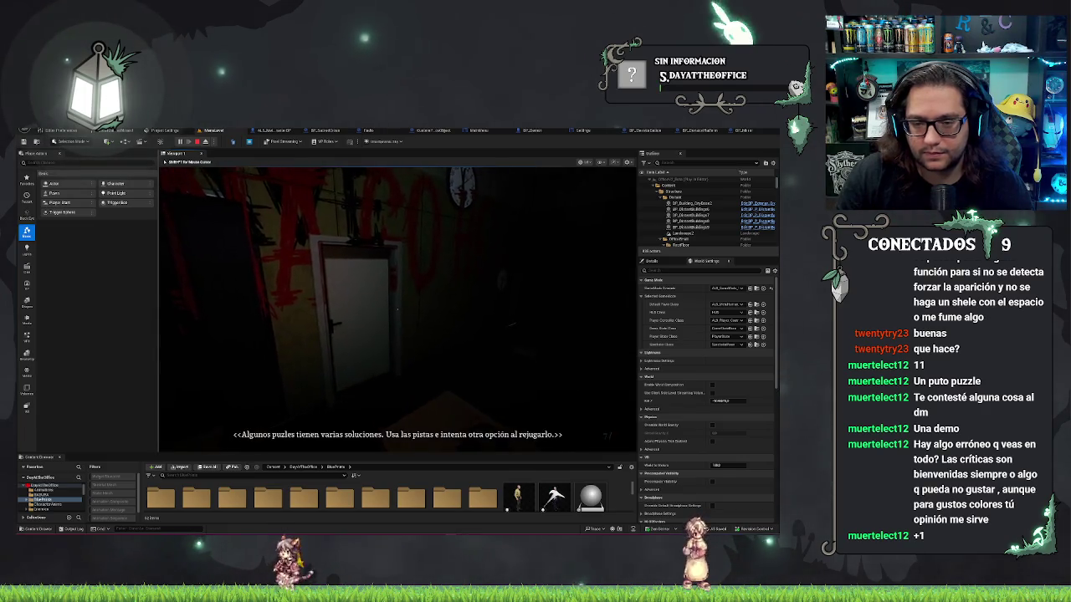
Enter the dark office room with the flashlight on, and type 'halw' as the Outliner filter
{"action": "left_click", "coordinate": [398, 310]}
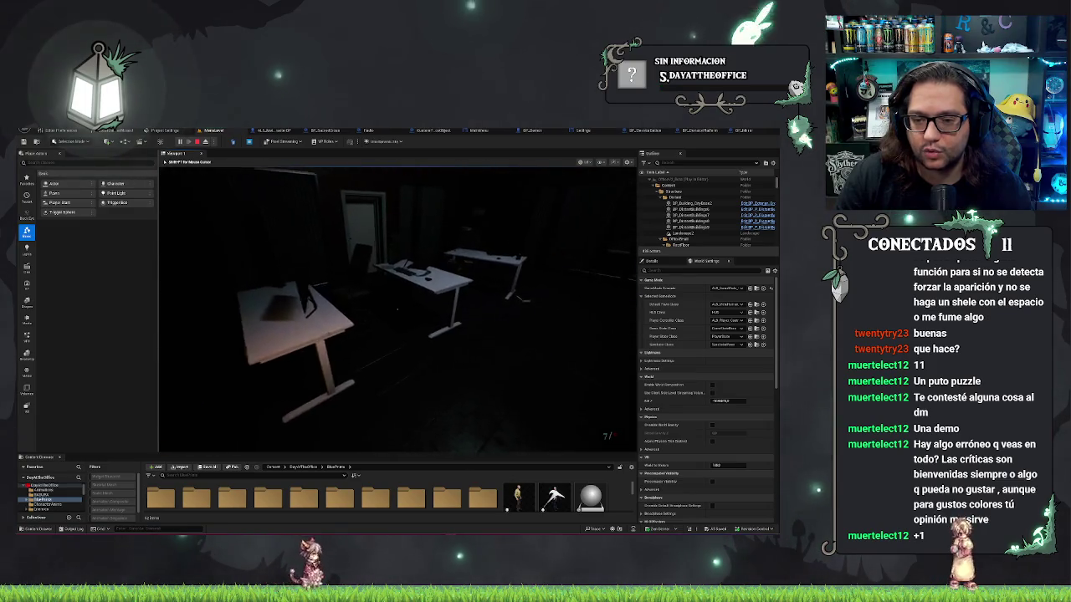
{"action": "key", "text": "f"}
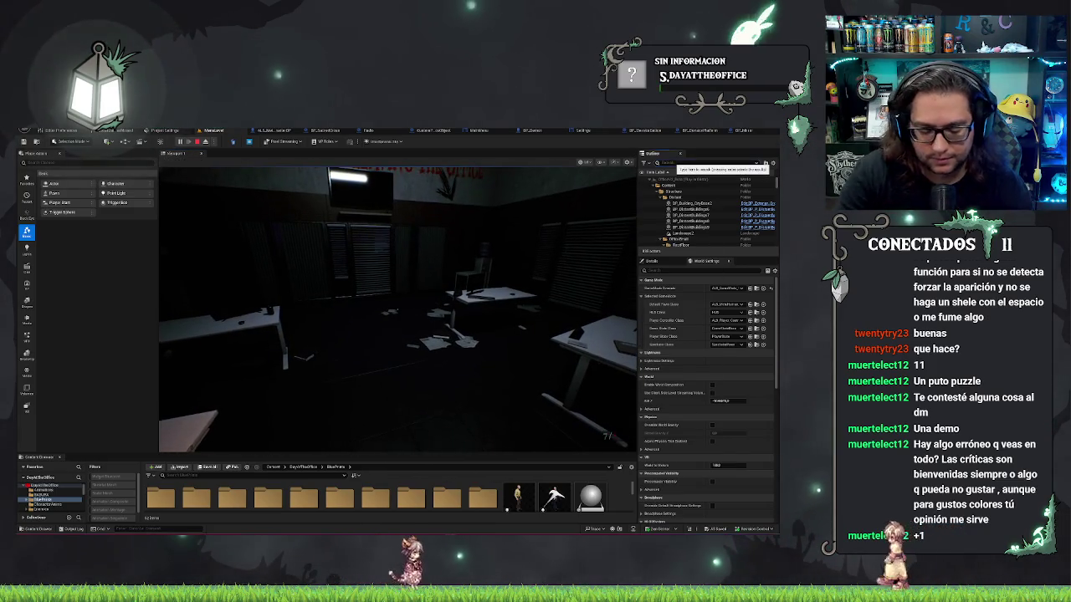
{"action": "type", "text": "halw"}
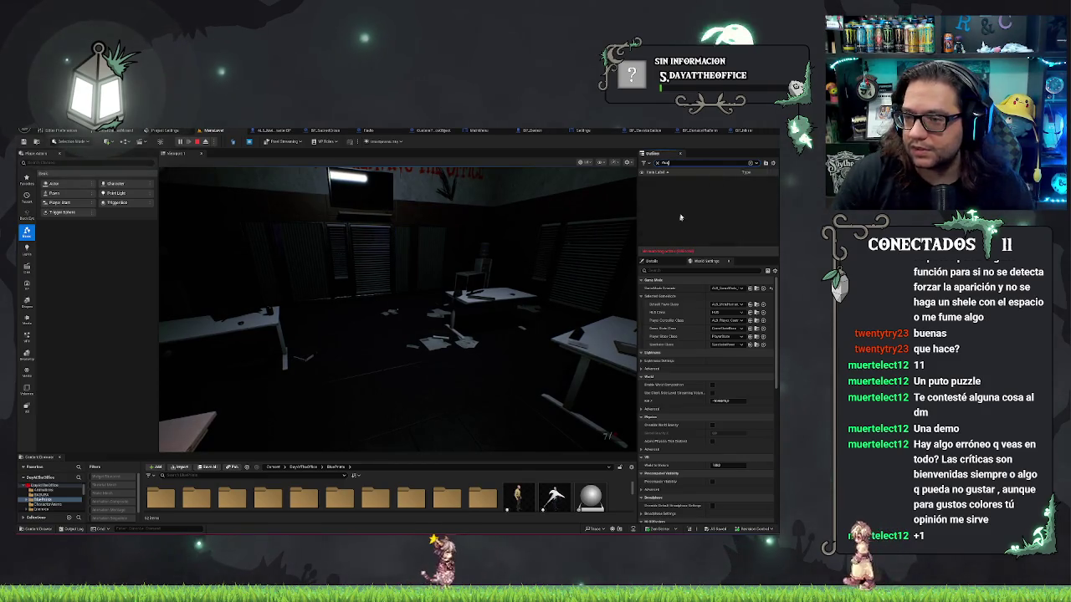
Eject from the game camera, select the cardboard box on the desk, then stop the play-test
{"action": "key", "text": "ctrl+a"}
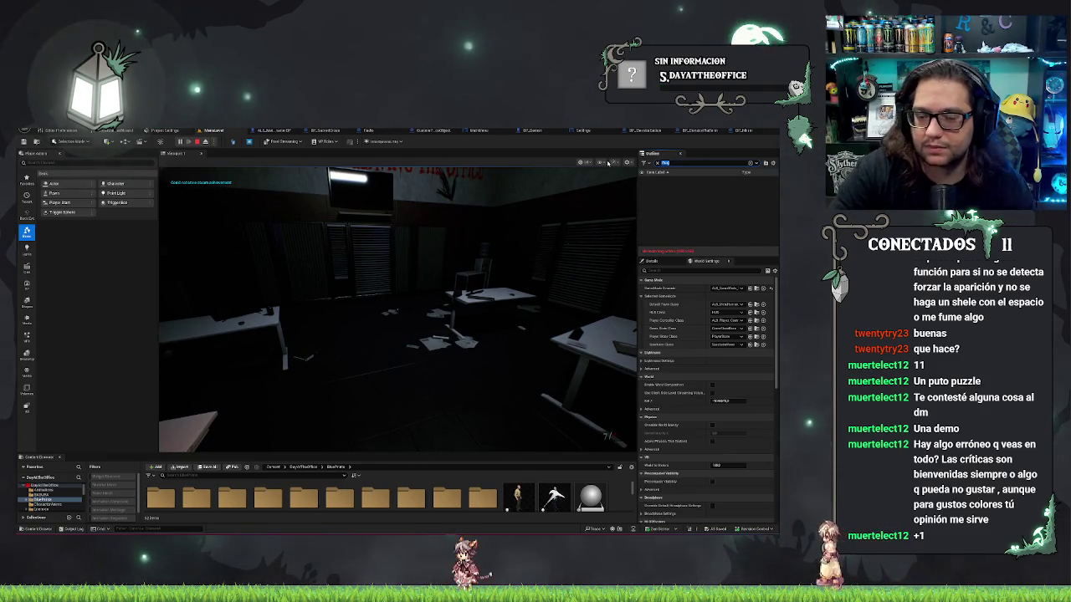
{"action": "left_click", "coordinate": [499, 315]}
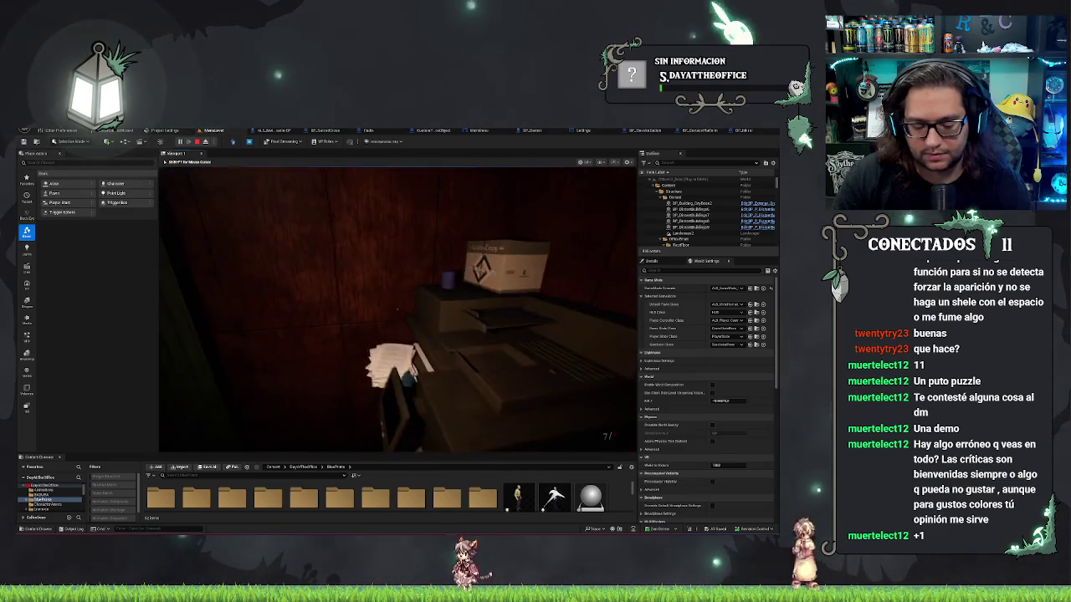
{"action": "key", "text": "Escape"}
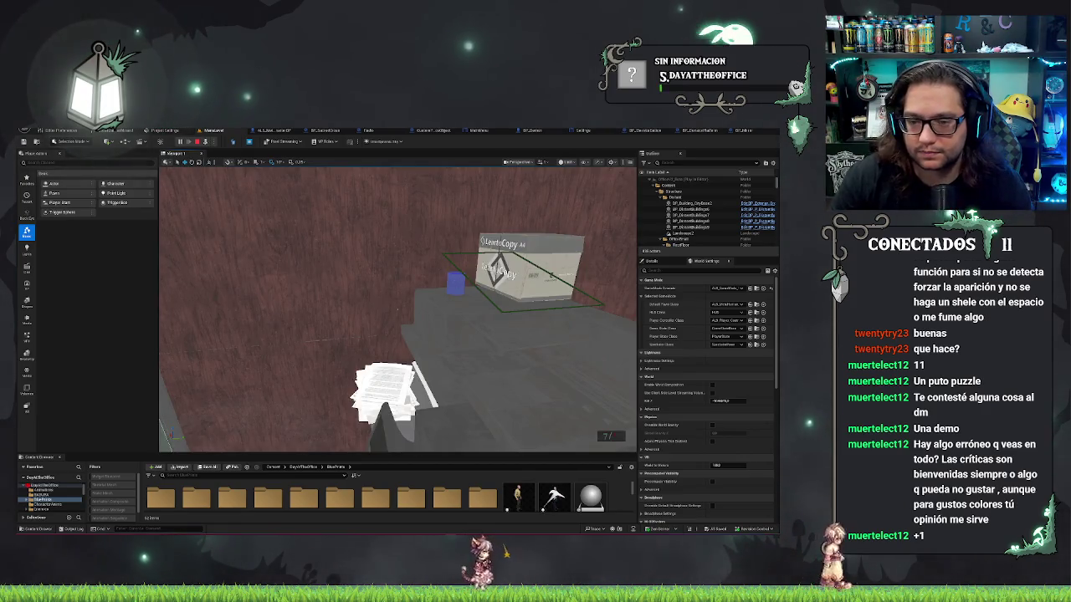
{"action": "left_click", "coordinate": [473, 263]}
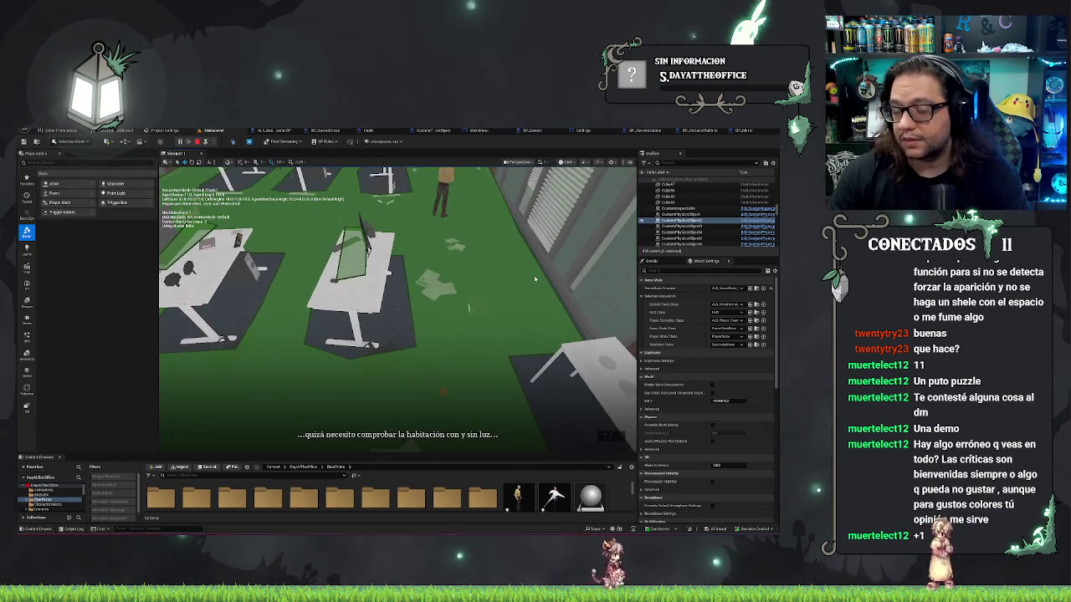
{"action": "key", "text": "Escape"}
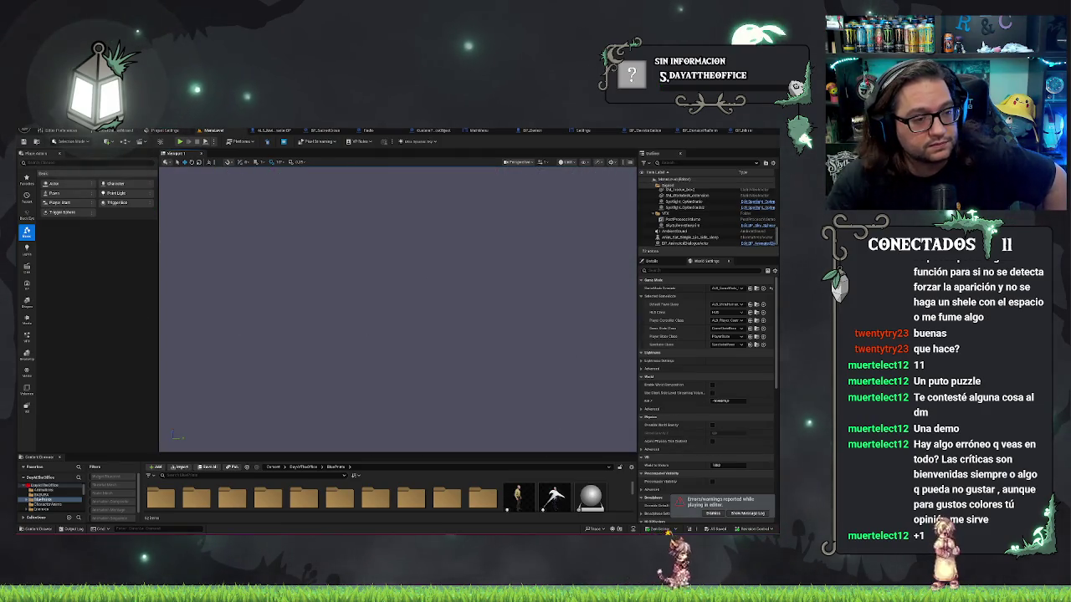
Dismiss the errors and warnings notice and fly the camera around the office room
{"action": "left_click", "coordinate": [711, 513]}
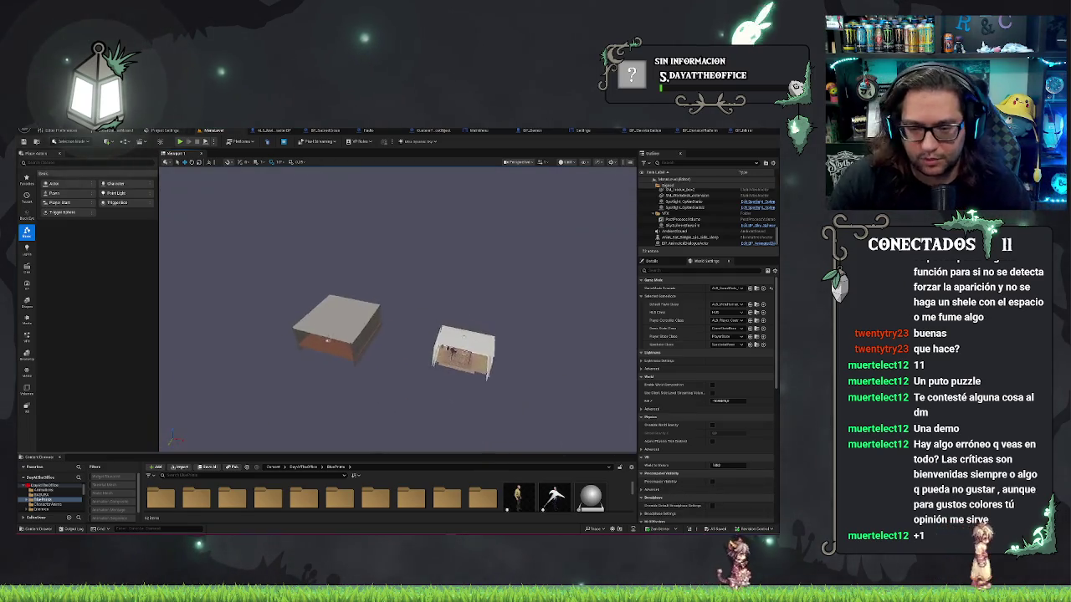
{"action": "scroll", "coordinate": [399, 310], "scroll_direction": "up", "scroll_amount": 10}
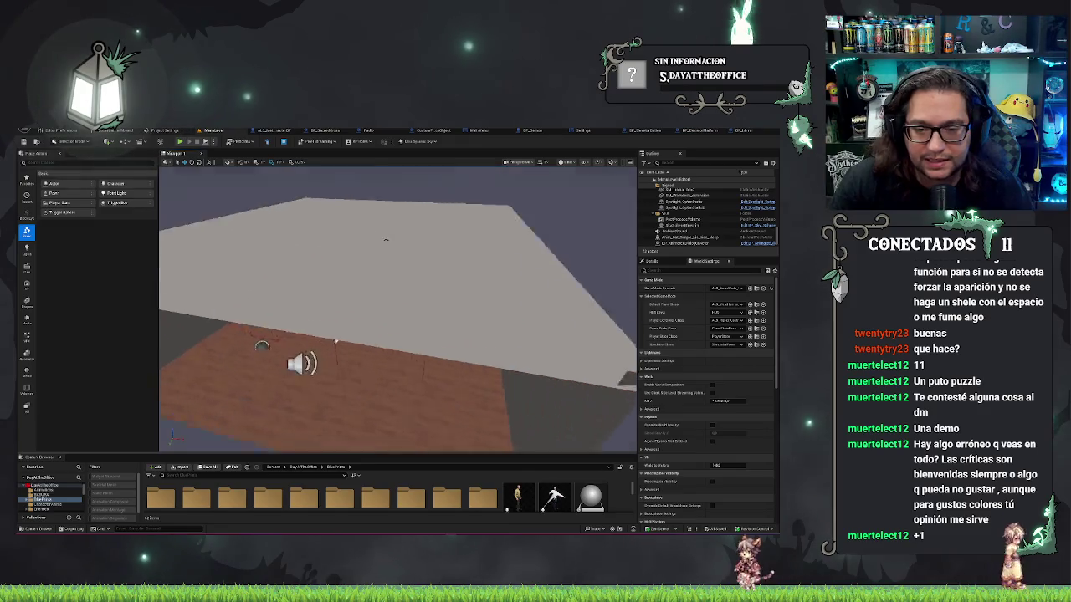
{"action": "scroll", "coordinate": [334, 342], "scroll_direction": "up", "scroll_amount": 10}
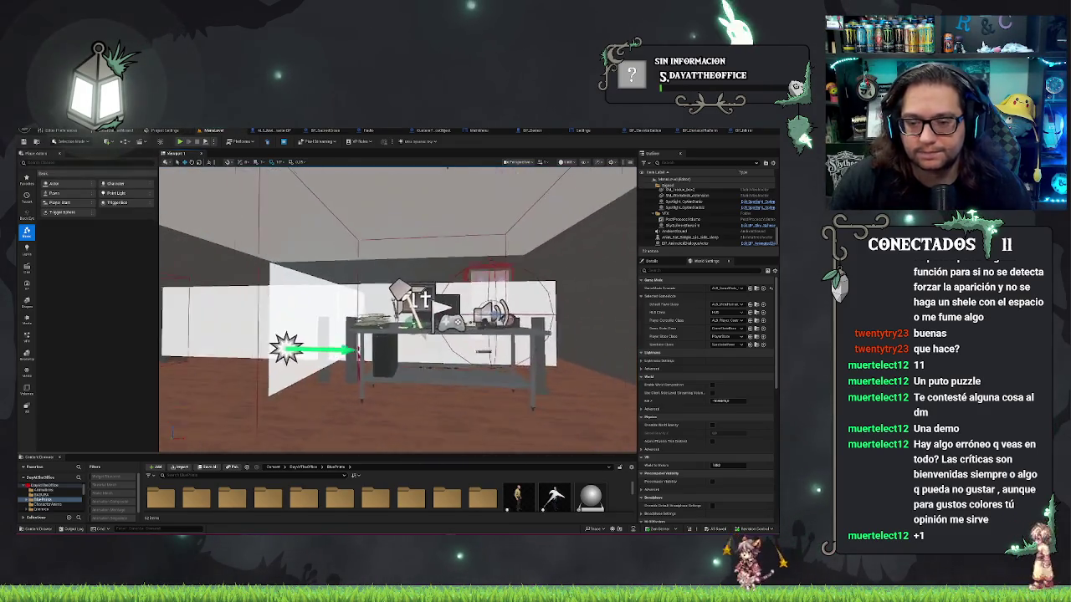
{"action": "scroll", "coordinate": [399, 310], "scroll_direction": "down", "scroll_amount": 2}
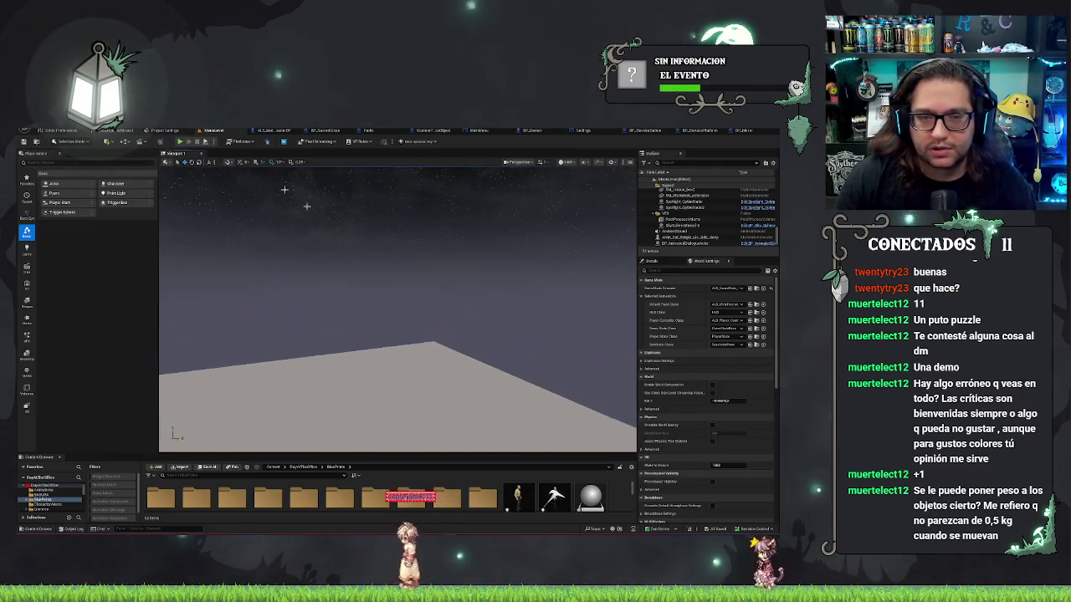
{"action": "left_click", "coordinate": [38, 131]}
Load the office level from File > Recent Levels
{"action": "mouse_move", "coordinate": [92, 164]}
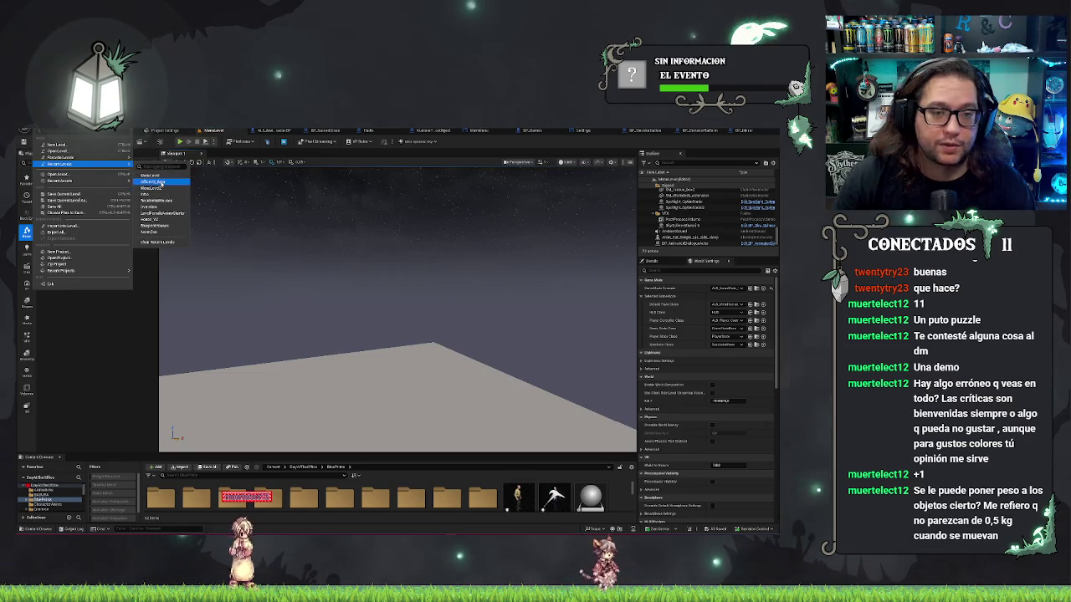
{"action": "left_click", "coordinate": [161, 182]}
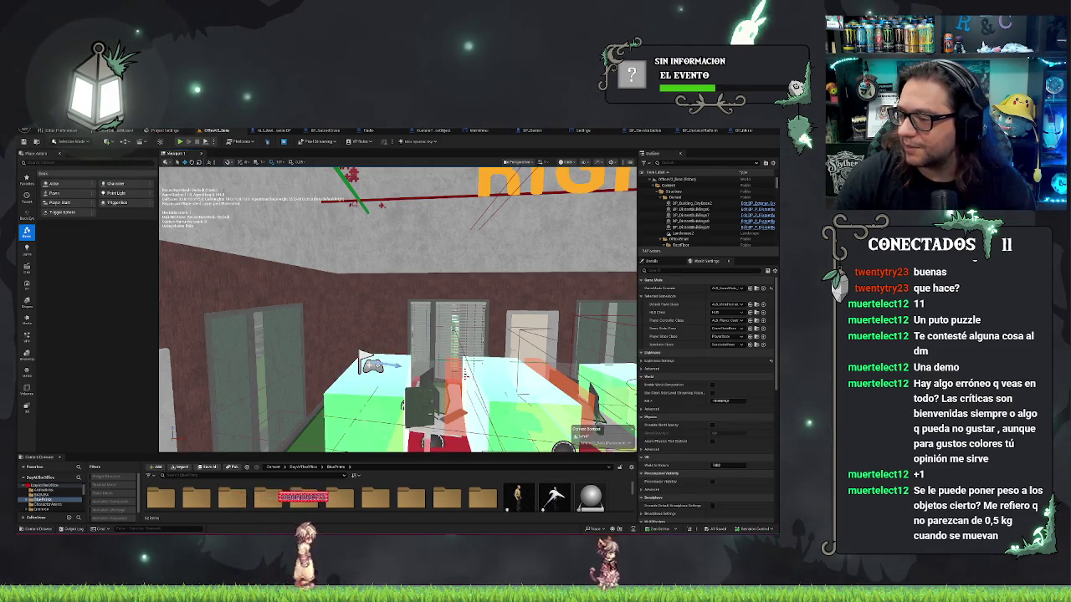
Focus on the desk monitor, fly to the green seating area, and select bar chair SM_Bar_Chair5
{"action": "left_click", "coordinate": [531, 343]}
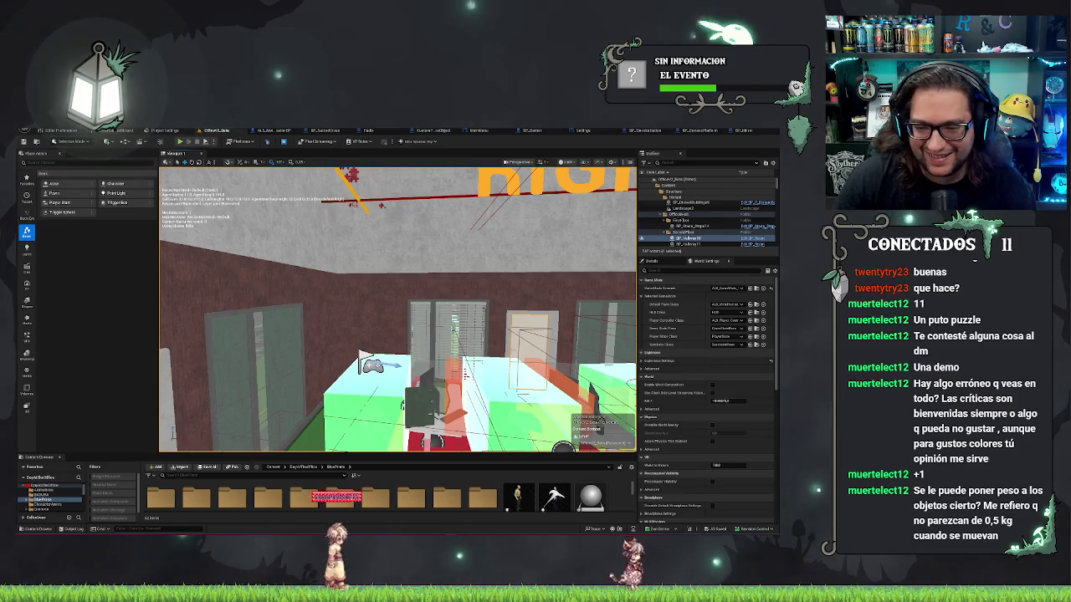
{"action": "key", "text": "f"}
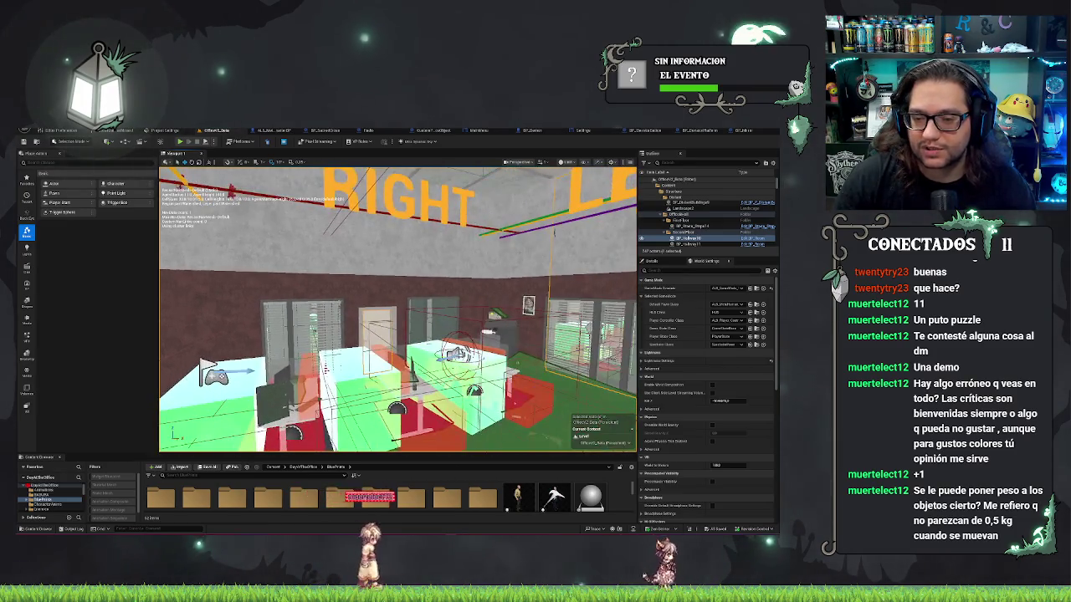
{"action": "key", "text": "w"}
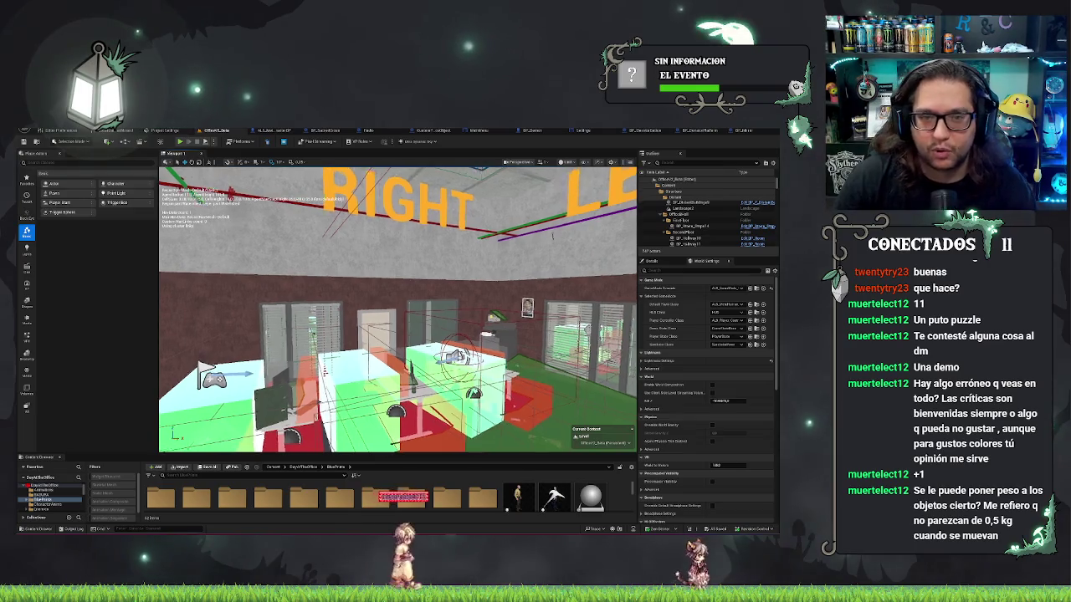
{"action": "key", "text": "w"}
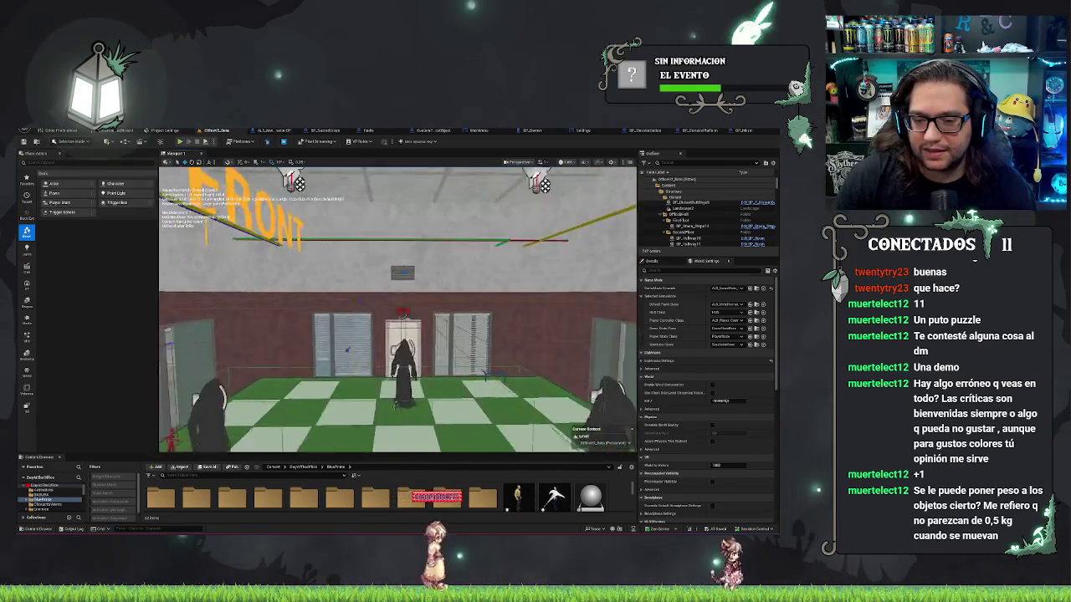
{"action": "key", "text": "w"}
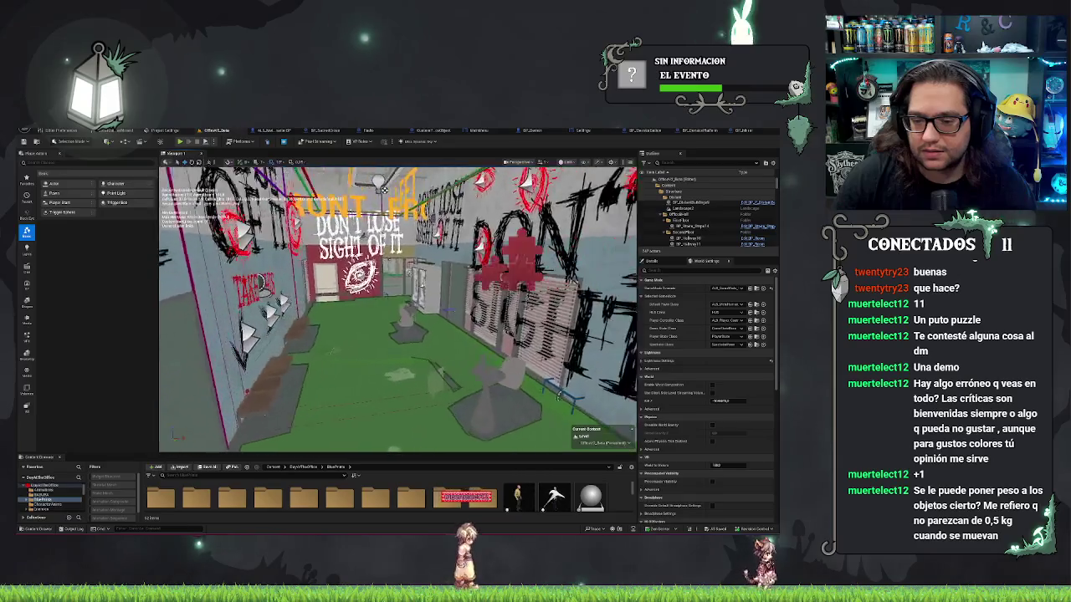
{"action": "left_click", "coordinate": [398, 330]}
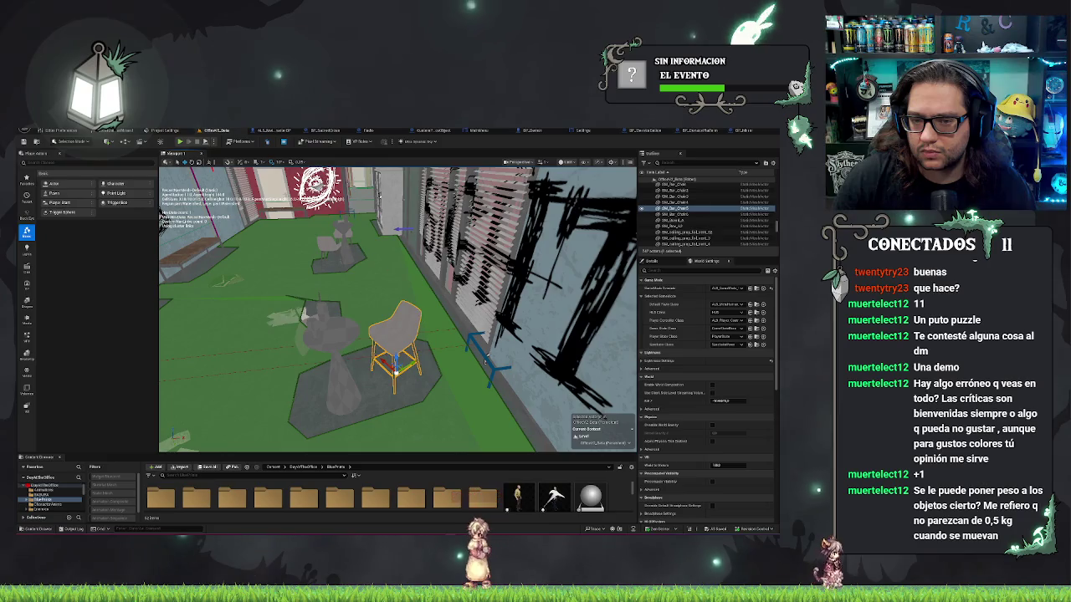
{"action": "key", "text": "ctrl+z"}
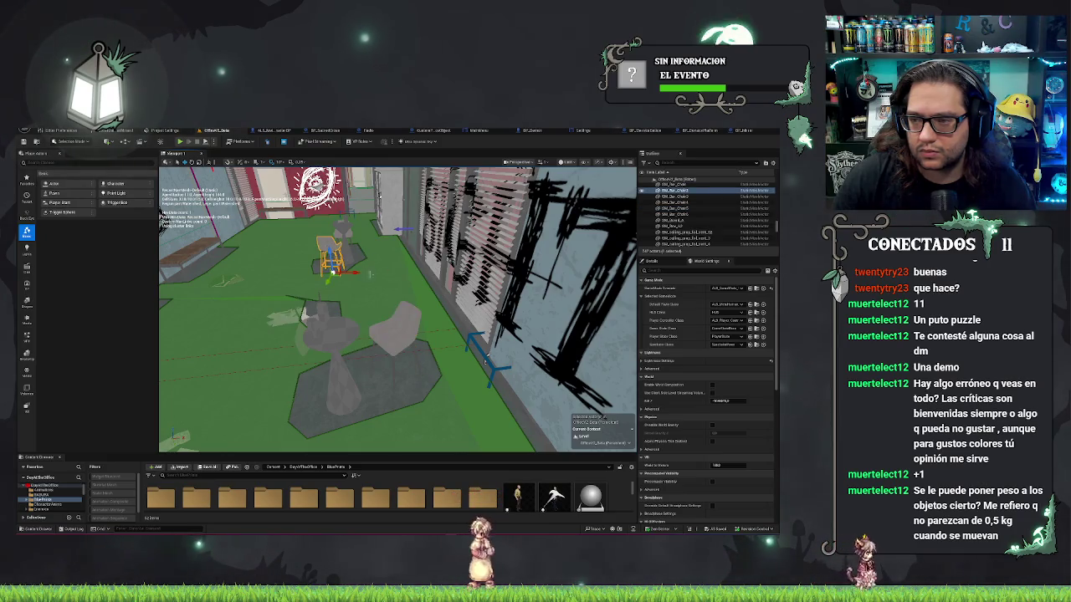
Orbit around the chairs by the graffiti wall and select SM_Bar_Chair2 to show its details
{"action": "left_click_drag", "start_coordinate": [508, 312], "coordinate": [199, 278]}
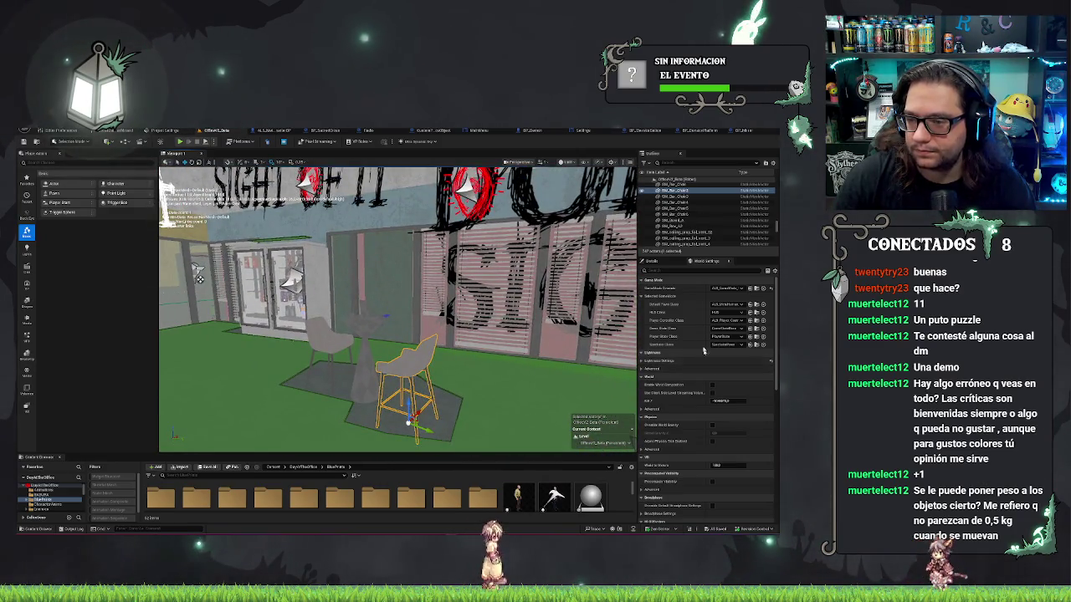
{"action": "left_click", "coordinate": [653, 261]}
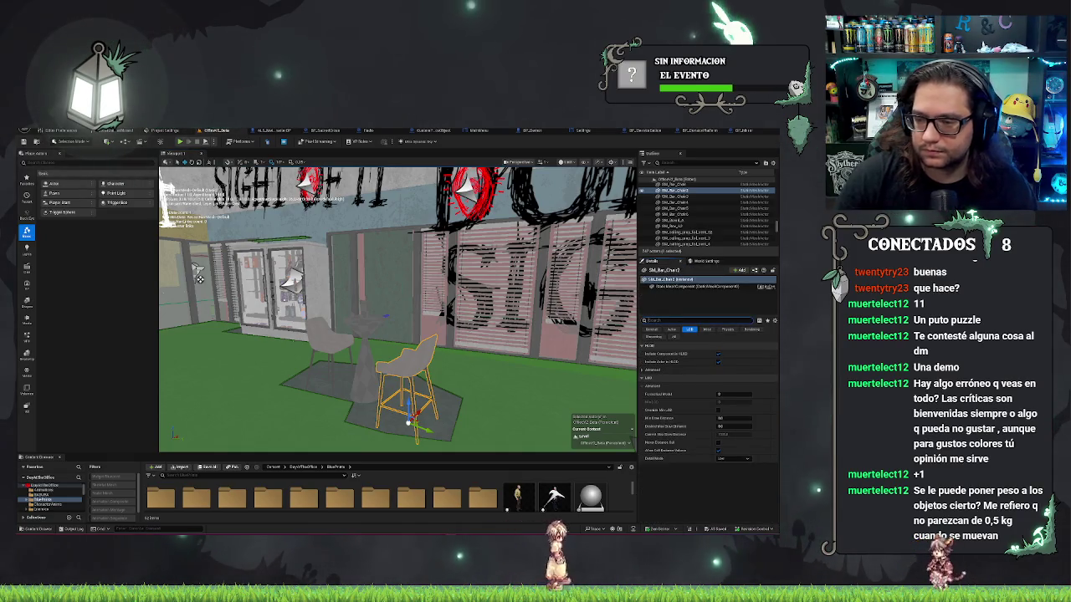
Filter the chair's Details with 'p' to show Physics, and orbit closer around the chair
{"action": "type", "text": "phy"}
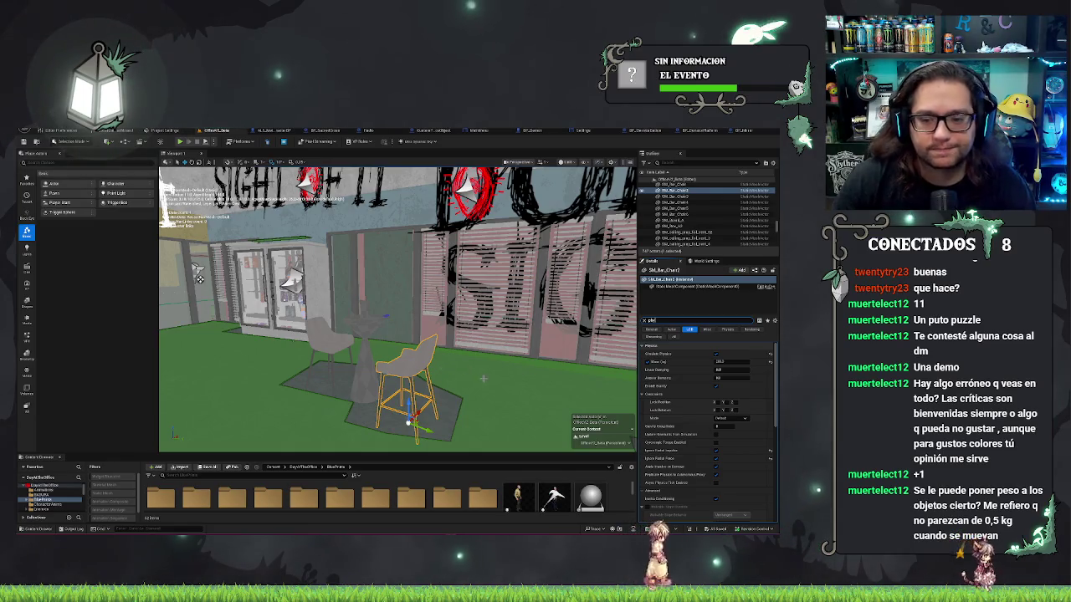
{"action": "mouse_move", "coordinate": [484, 378]}
{"action": "left_mouse_down"}
{"action": "mouse_move", "coordinate": [393, 372]}
{"action": "mouse_move", "coordinate": [352, 335]}
{"action": "left_mouse_up"}
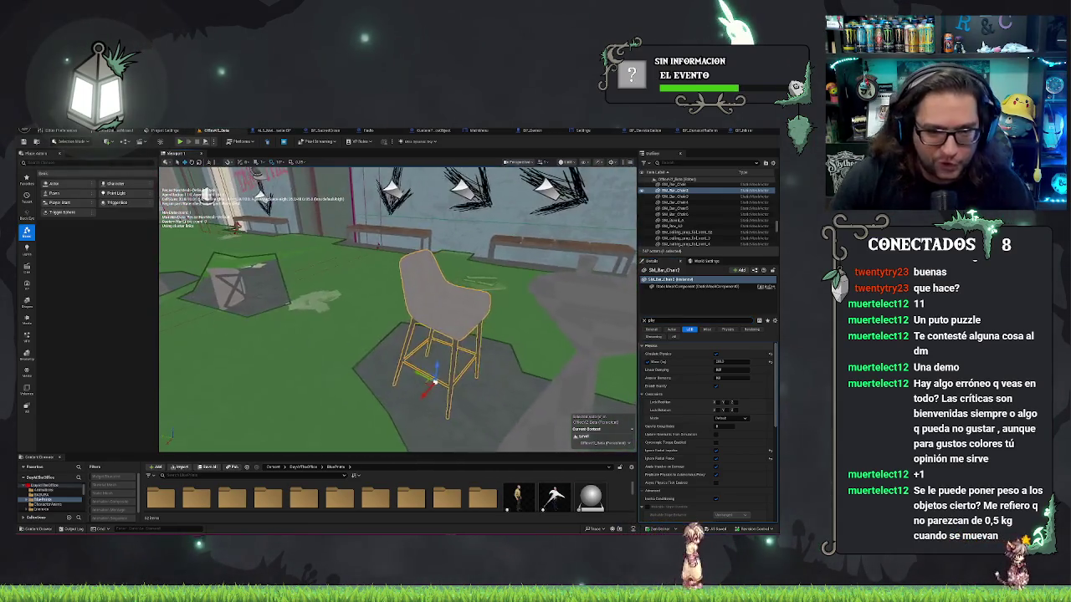
{"action": "mouse_move", "coordinate": [435, 376]}
{"action": "left_mouse_down"}
{"action": "mouse_move", "coordinate": [365, 386]}
{"action": "mouse_move", "coordinate": [410, 352]}
{"action": "mouse_move", "coordinate": [462, 272]}
{"action": "mouse_move", "coordinate": [434, 258]}
{"action": "mouse_move", "coordinate": [466, 403]}
{"action": "left_mouse_up"}
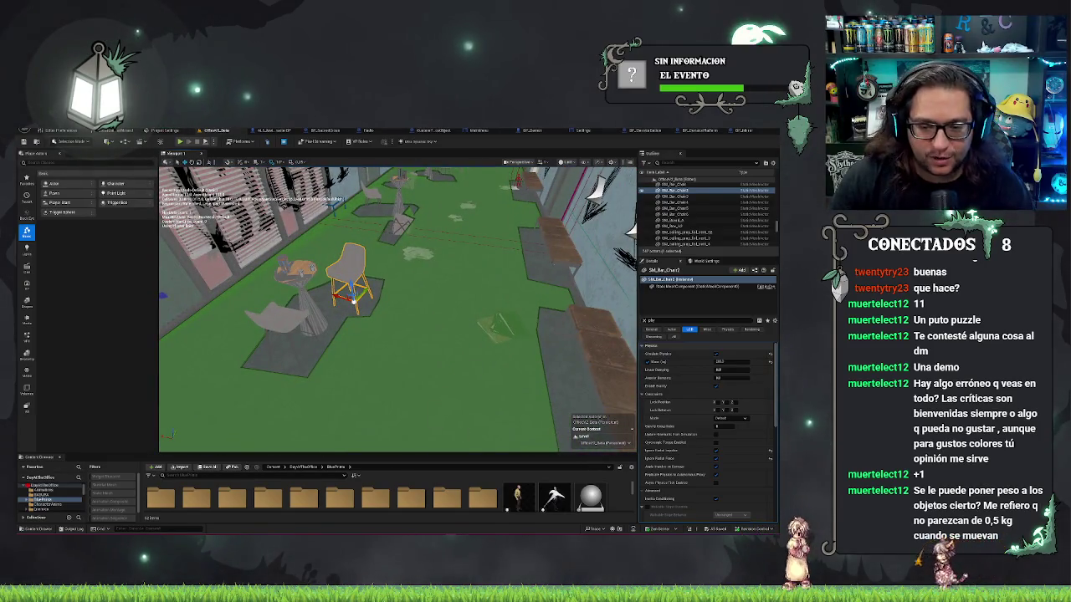
{"action": "right_click", "coordinate": [443, 216]}
Play from the chosen floor spot in the seating area, then end the preview
{"action": "left_click", "coordinate": [478, 413]}
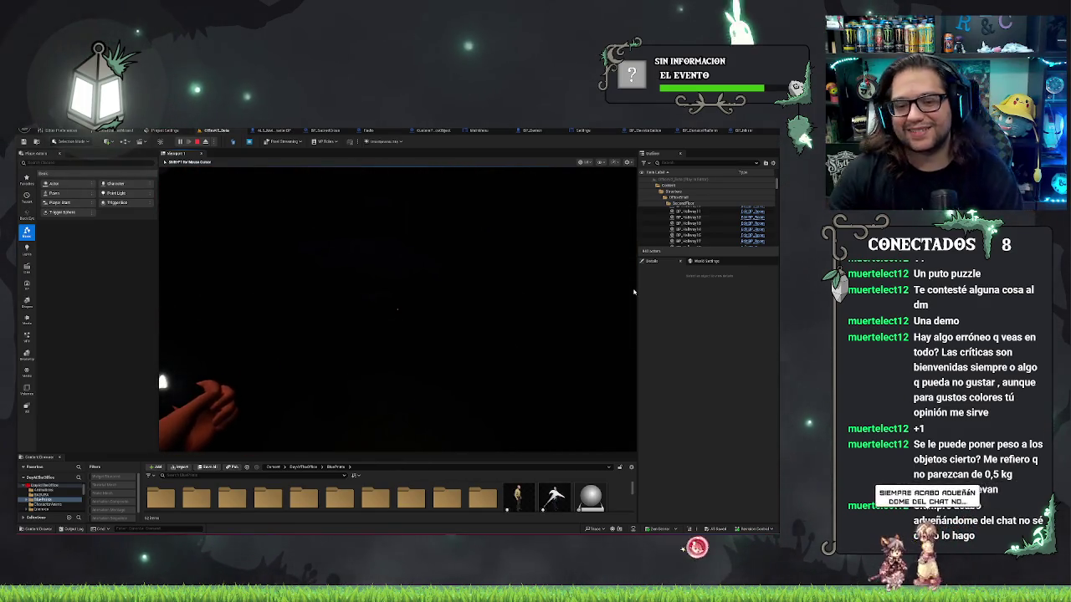
{"action": "key", "text": "Escape"}
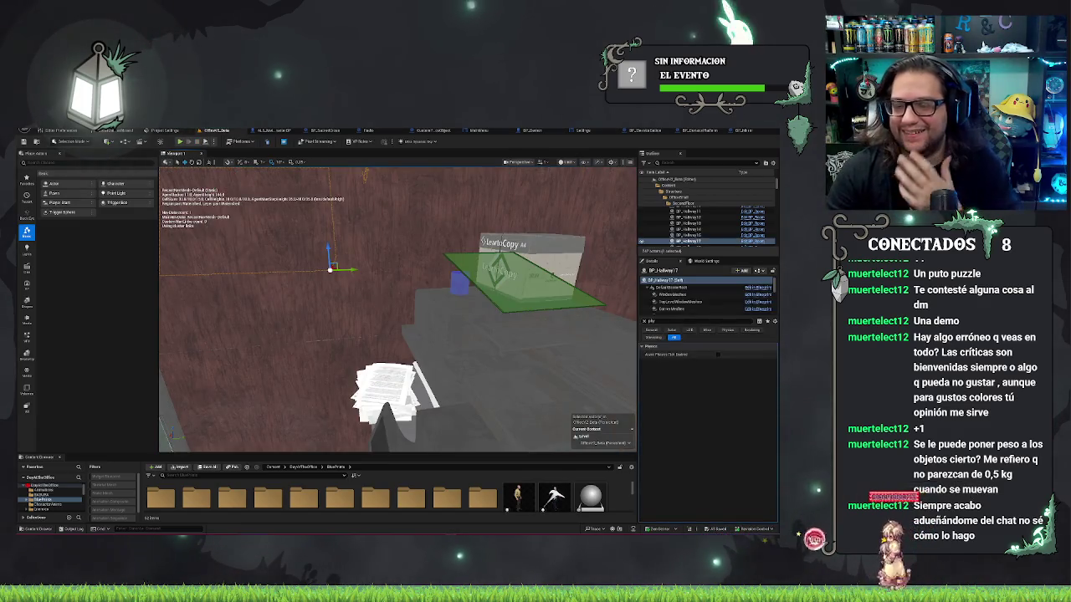
Enlarge the Content Browser, orbit to the MUGS wall, and fly into the desk room
{"action": "mouse_move", "coordinate": [426, 457]}
{"action": "left_mouse_down"}
{"action": "mouse_move", "coordinate": [433, 376]}
{"action": "mouse_move", "coordinate": [509, 238]}
{"action": "mouse_move", "coordinate": [468, 321]}
{"action": "left_mouse_up"}
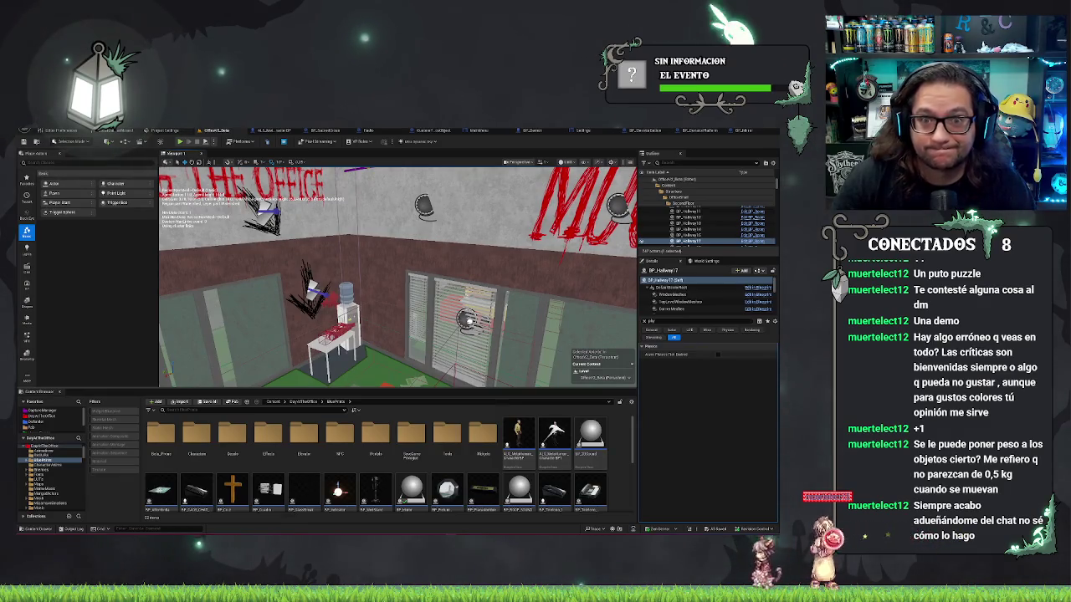
{"action": "left_click_drag", "start_coordinate": [468, 322], "coordinate": [530, 224]}
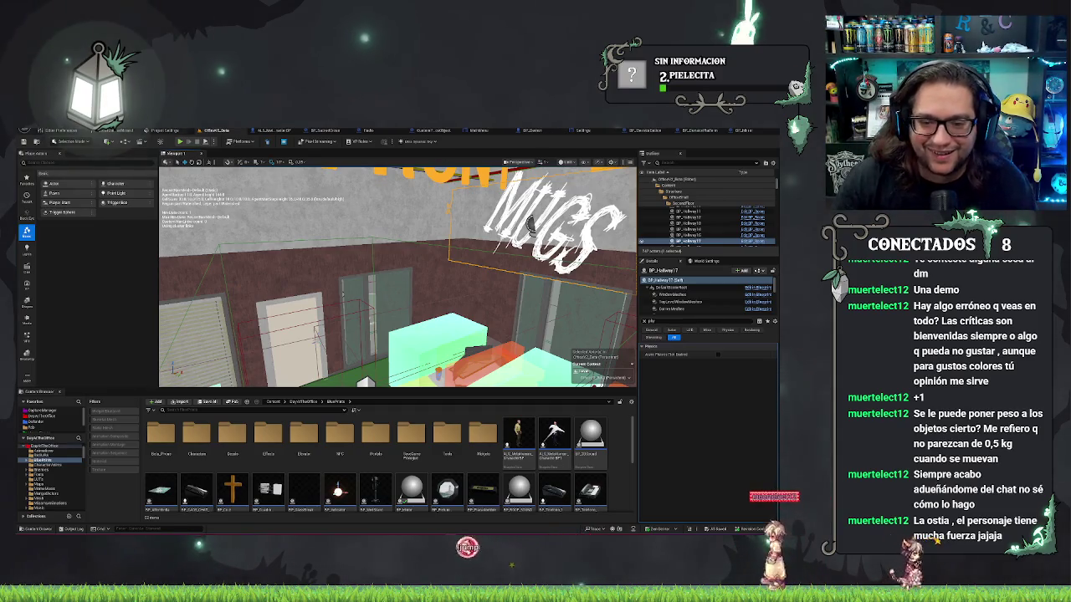
{"action": "key", "text": "w"}
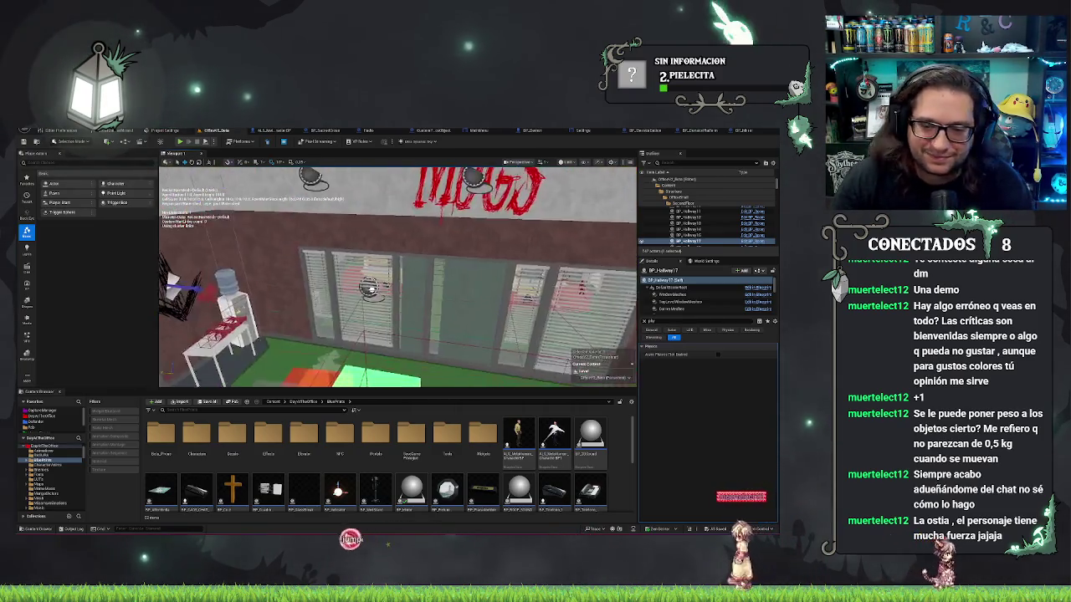
{"action": "key", "text": "w"}
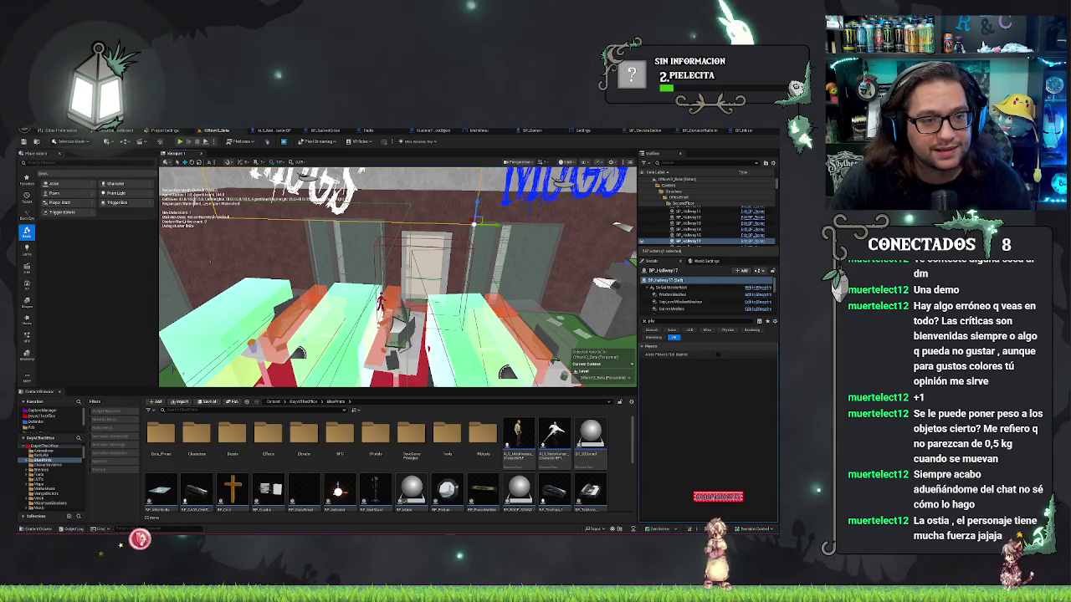
{"action": "left_click", "coordinate": [42, 131]}
Load the residential houses map from Recent Levels and start play-testing it
{"action": "mouse_move", "coordinate": [58, 165]}
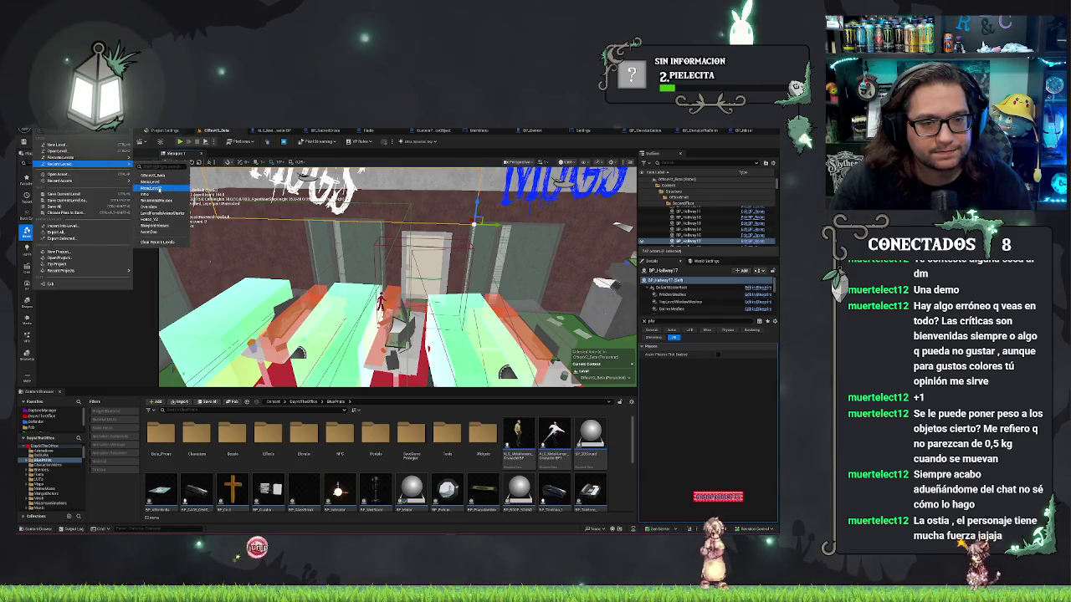
{"action": "key", "text": "Escape"}
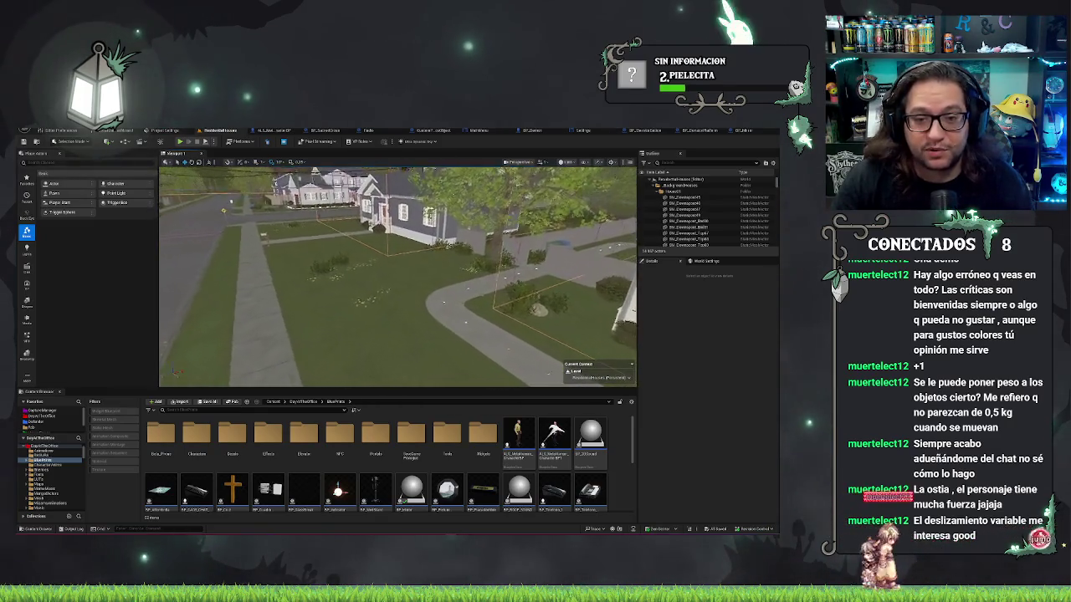
{"action": "key", "text": "alt+p"}
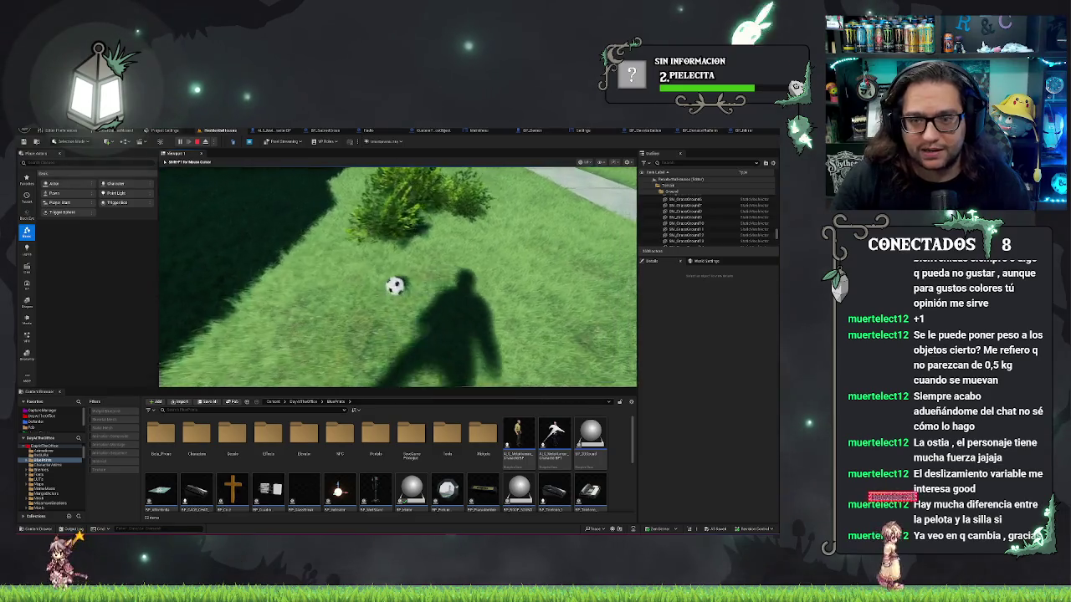
Walk the character forward past the soccer ball toward the bushes
{"action": "key", "text": "w"}
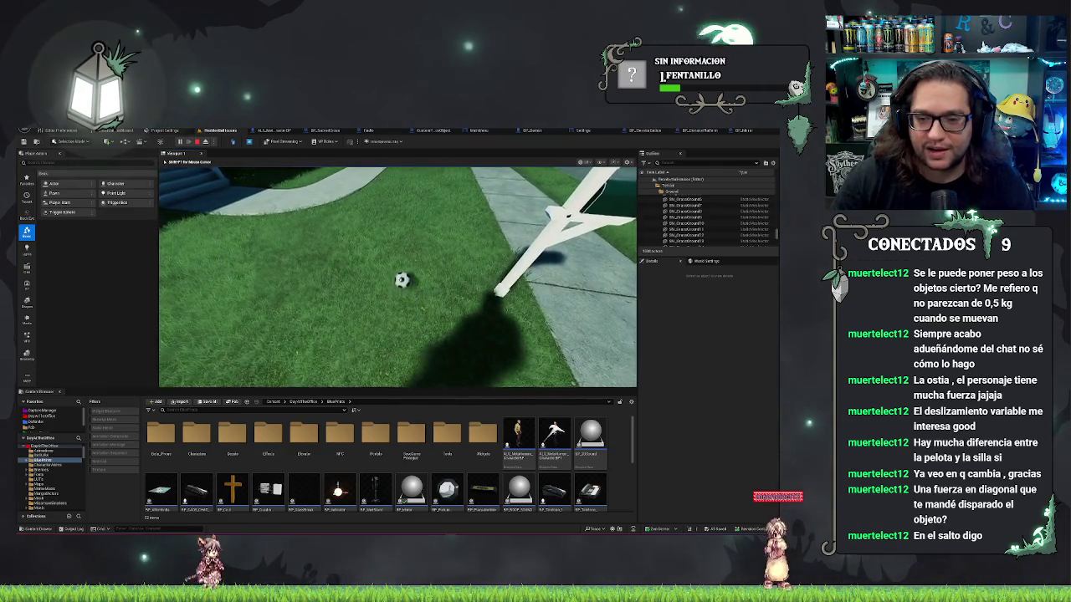
Steer right to push the soccer ball along the sidewalk, then eject to a free camera with F8
{"action": "key", "text": "d"}
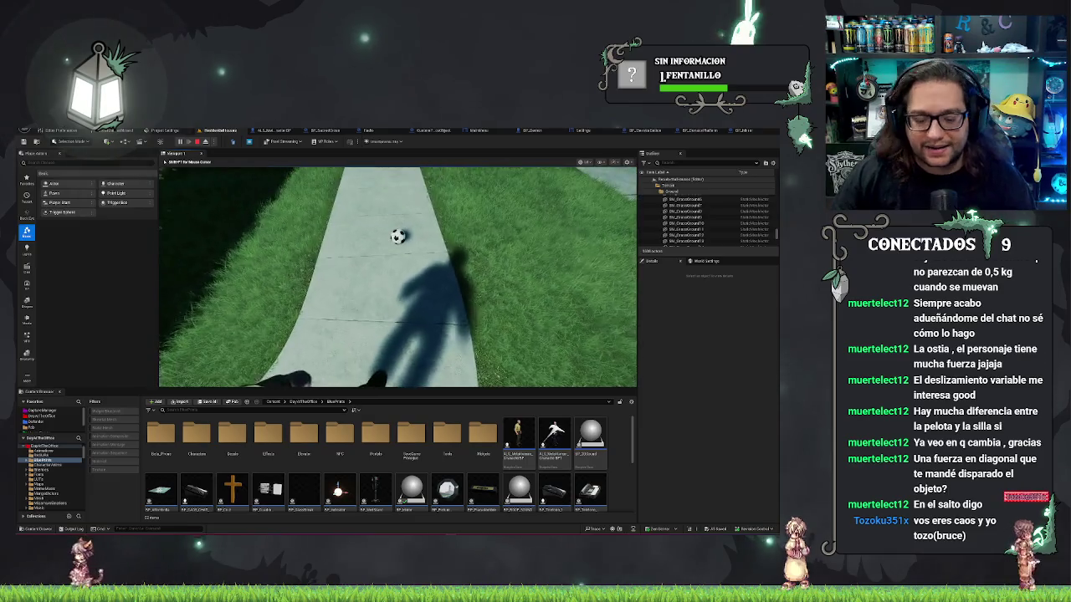
{"action": "key", "text": "F8"}
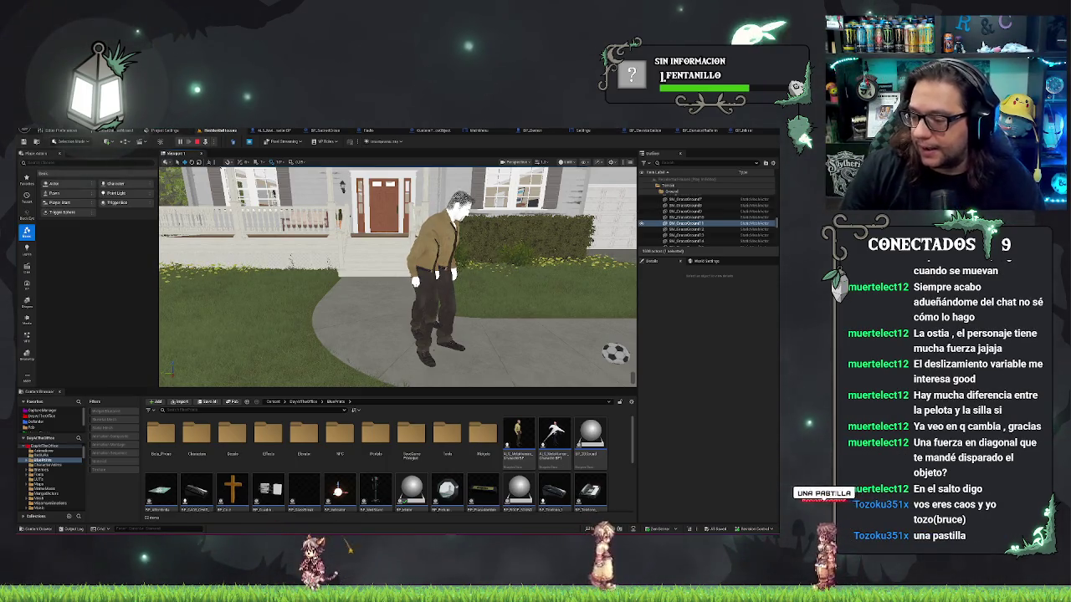
Move the character back, turn it around, and walk it up to the soccer ball
{"action": "key", "text": "s"}
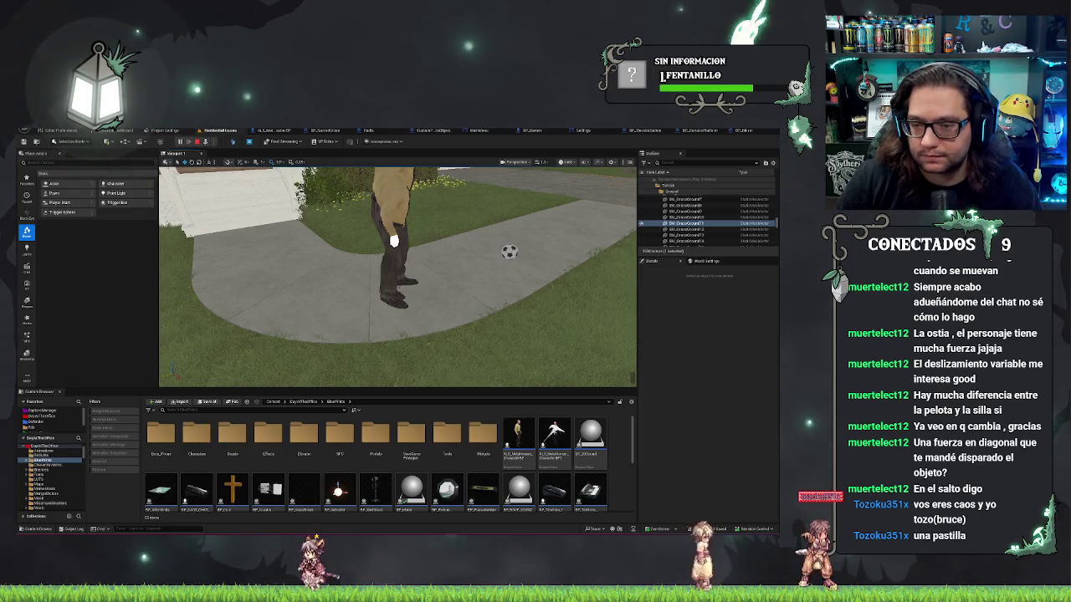
{"action": "key", "text": "s"}
{"action": "key", "text": "w"}
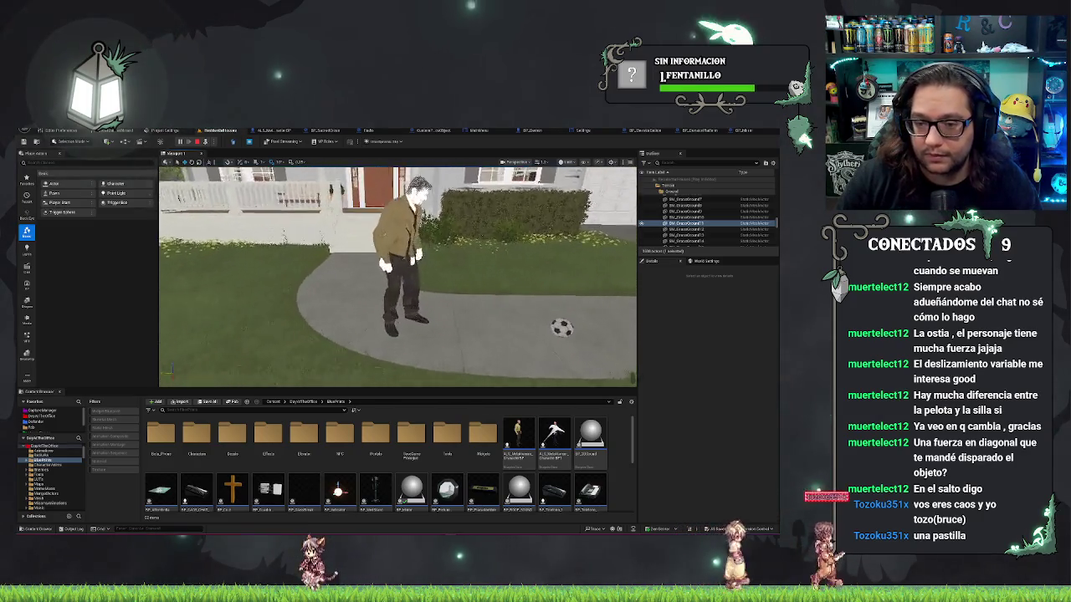